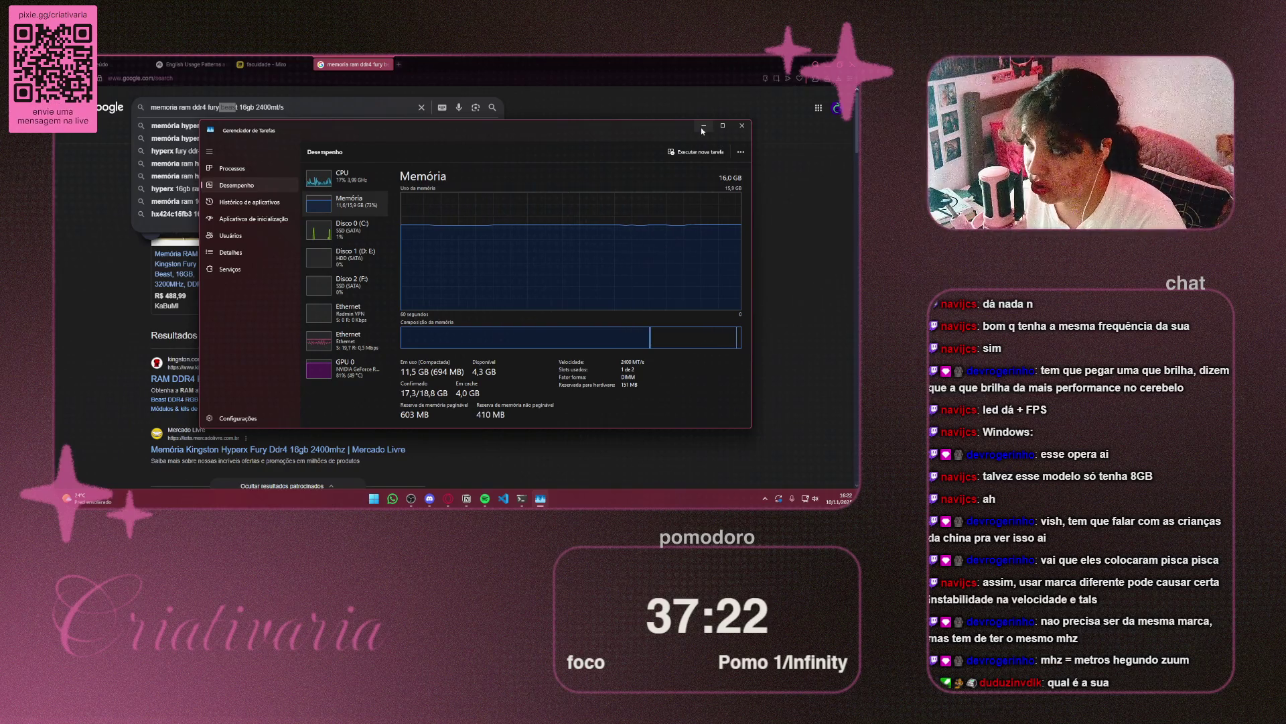
Minimize Task Manager's Memory view and clear the DDR4 RAM Google search query
left_click(702, 128)
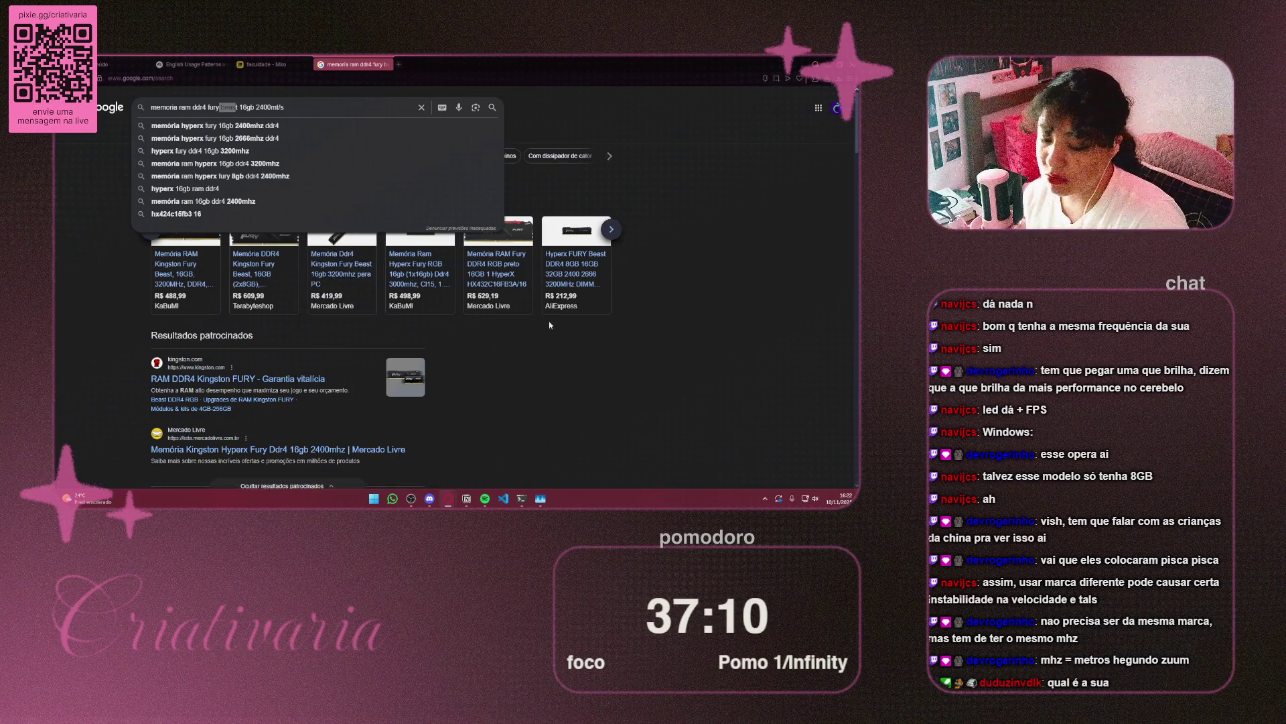
left_click(421, 107)
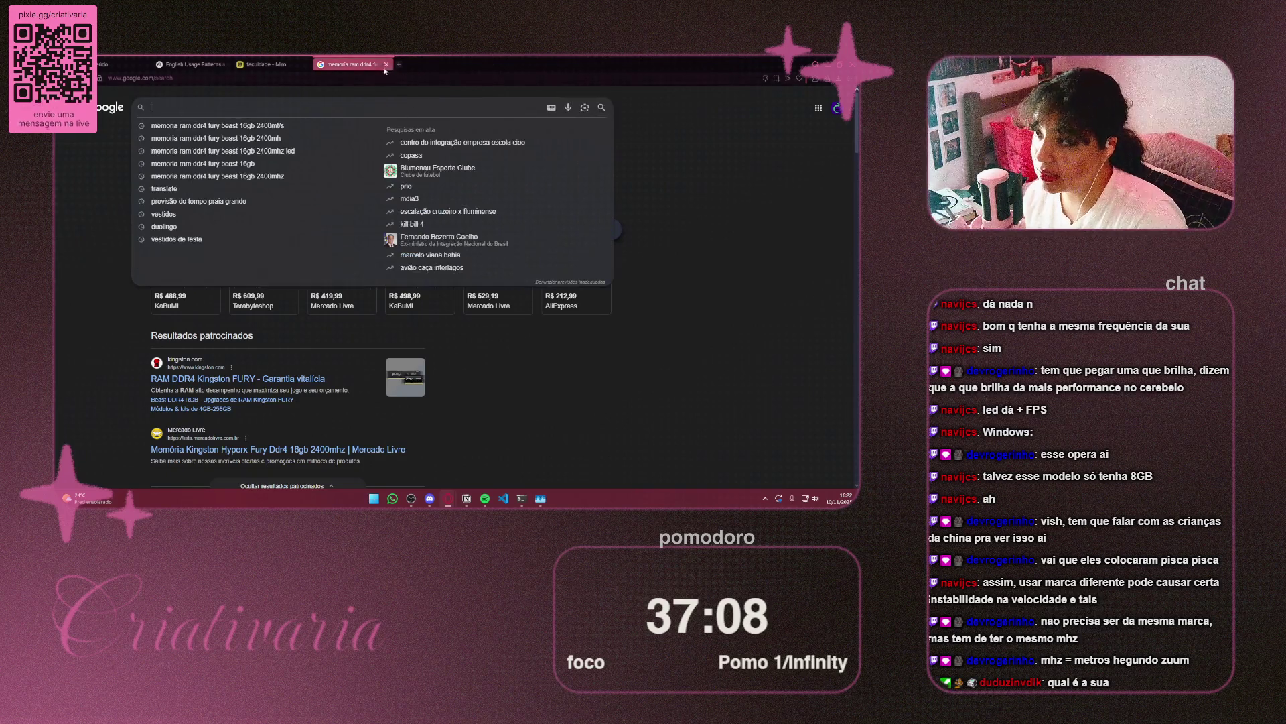
Close the 'memoria ram ddr4' tab so the Miro board 'faculdade' shows
left_click(386, 65)
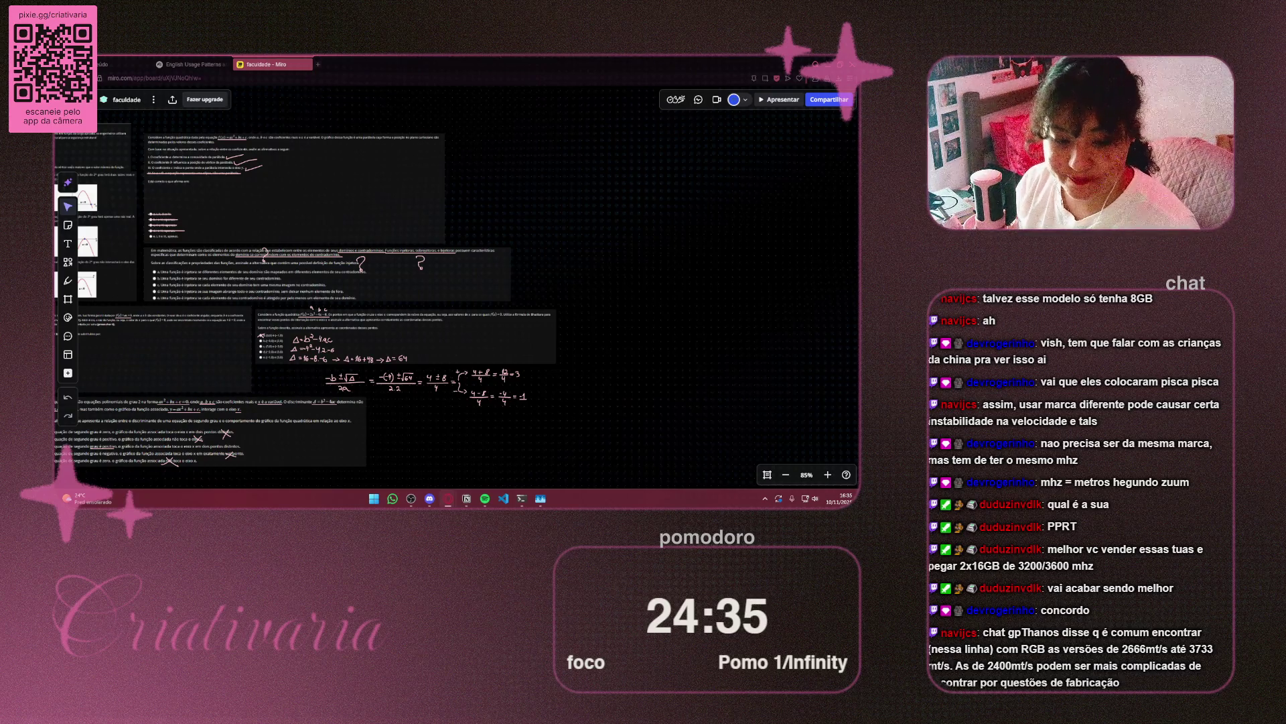
Bring up Task Manager's Memory performance page showing 16 GB at 2400 MT/s
key("ctrl+shift+Escape")
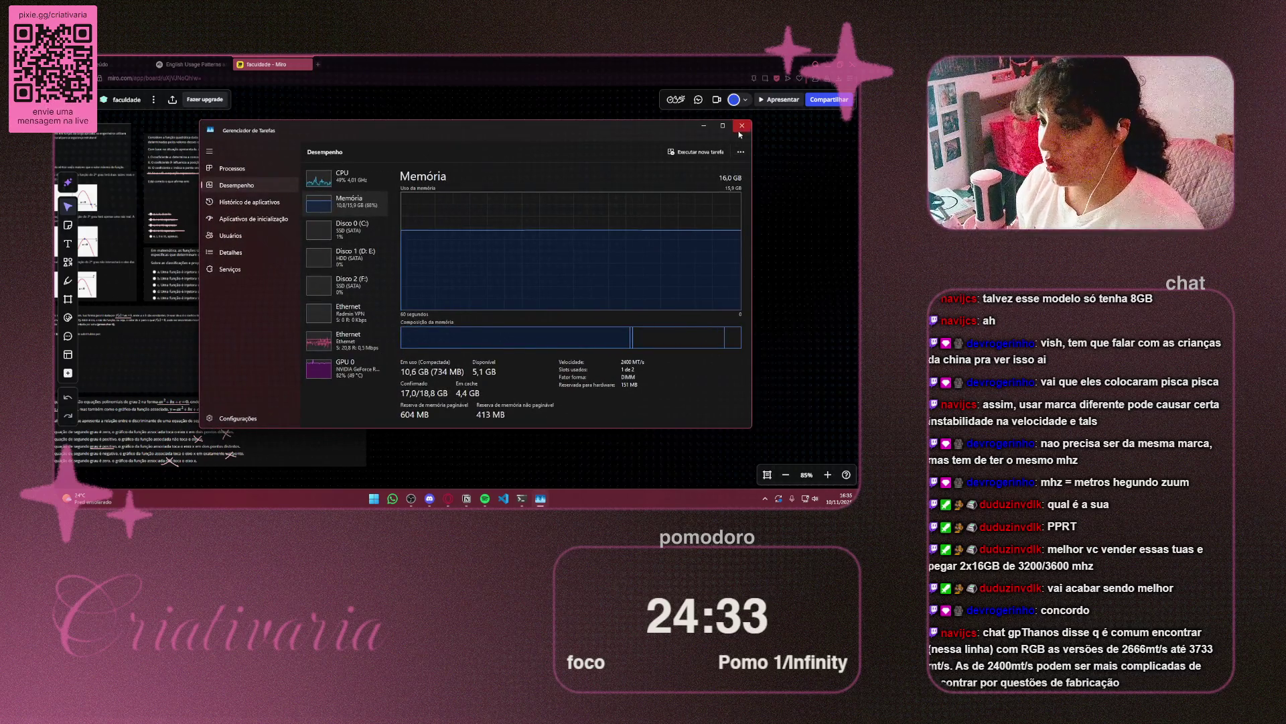
Close Task Manager and pan the Miro board to the quadratic-function notes
left_click(741, 126)
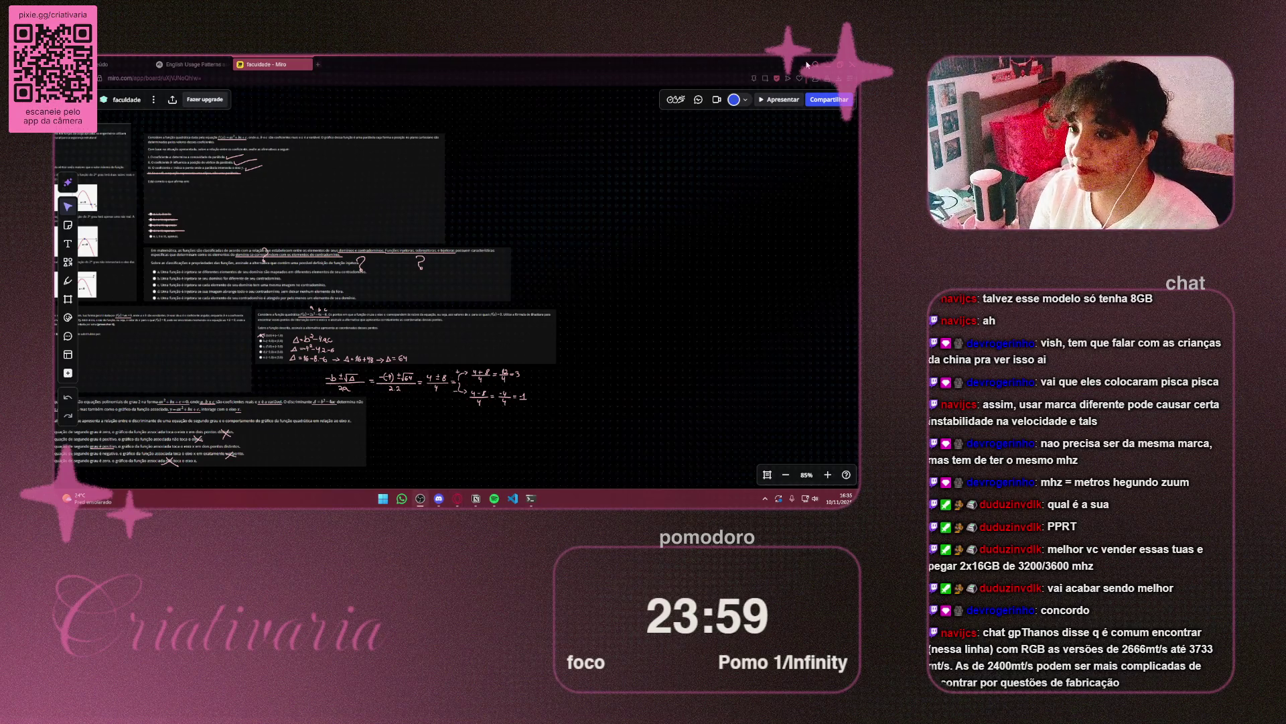
left_click_drag(221, 229, 512, 341)
Center the board on Inglês, then open the English class notes in English Usage Patterns
scroll(512, 341, "down", 10)
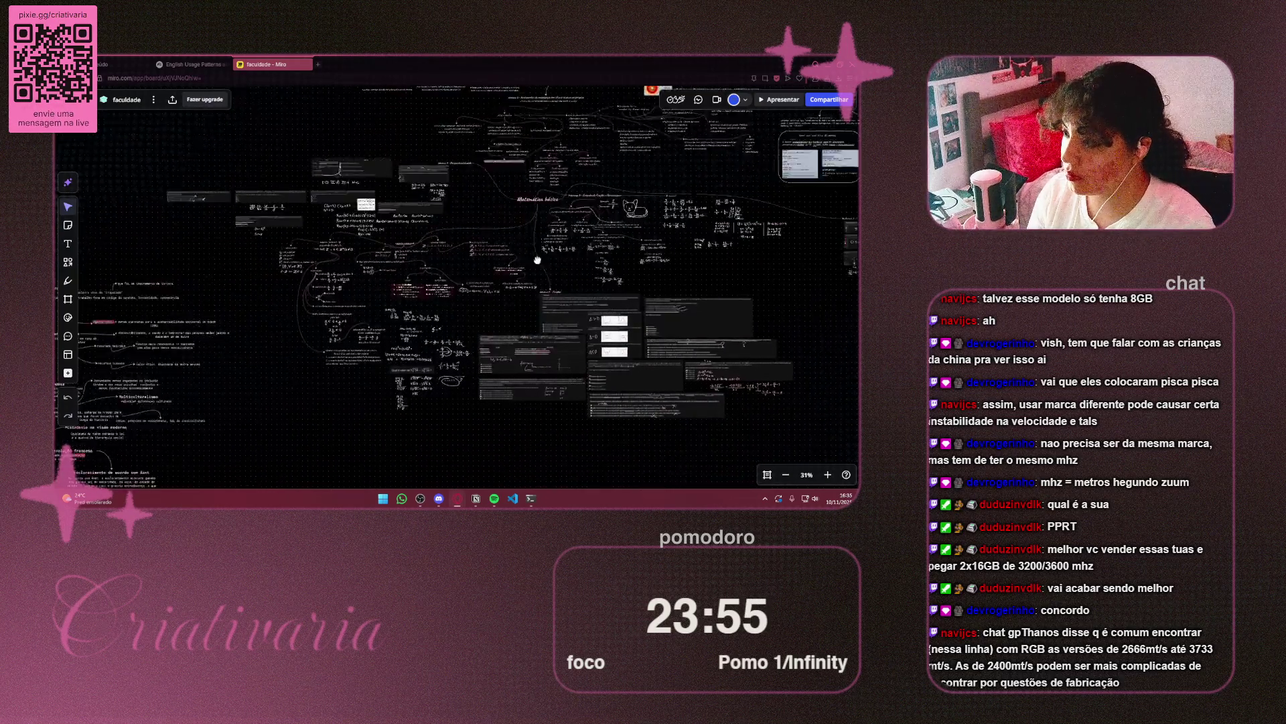
mouse_move(385, 293)
left_mouse_down()
mouse_move(759, 327)
mouse_move(278, 318)
mouse_move(195, 422)
mouse_move(367, 265)
mouse_move(261, 261)
mouse_move(244, 333)
mouse_move(399, 357)
mouse_move(492, 400)
mouse_move(464, 325)
mouse_move(506, 247)
mouse_move(276, 272)
mouse_move(167, 268)
mouse_move(101, 221)
mouse_move(56, 284)
left_mouse_up()
scroll(114, 269, "up", 5)
mouse_move(525, 232)
left_mouse_down()
mouse_move(262, 183)
mouse_move(301, 195)
mouse_move(335, 286)
left_mouse_up()
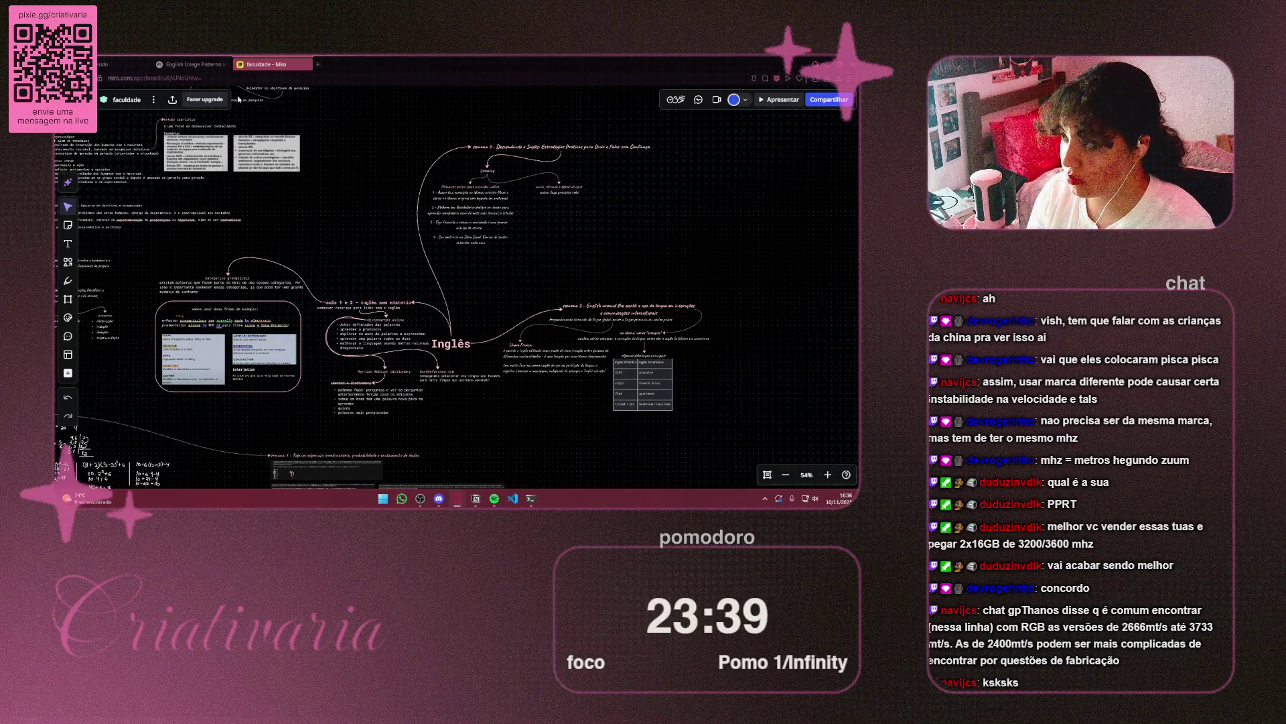
left_click(197, 64)
left_click(744, 240)
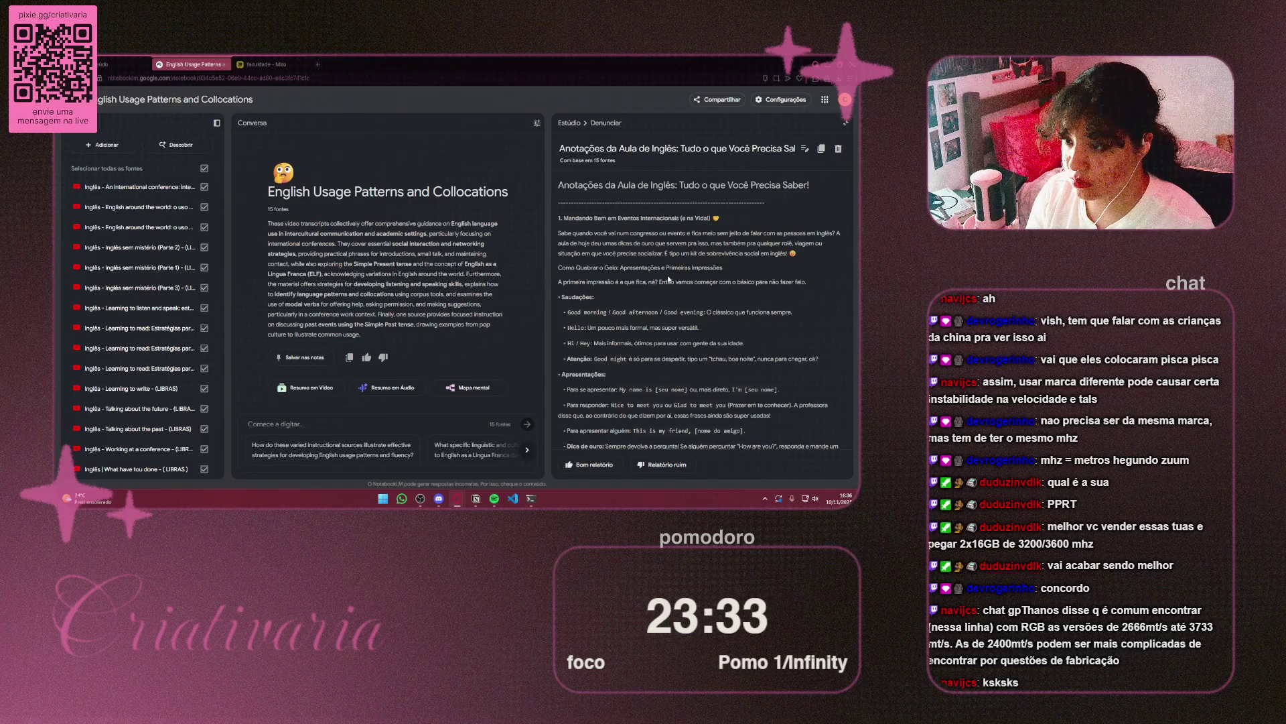
Read the English class notes report top to bottom and back, then open a new tab
scroll(667, 279, "down", 5)
scroll(664, 280, "down", 10)
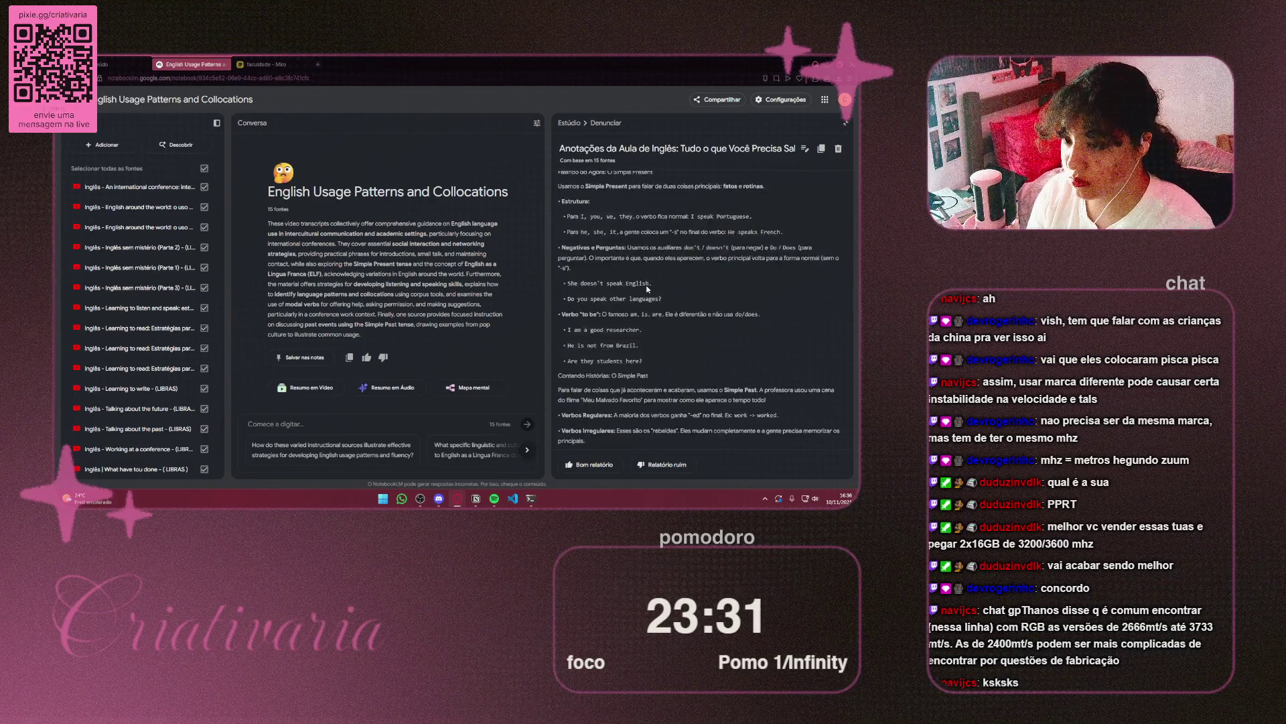
scroll(663, 288, "down", 10)
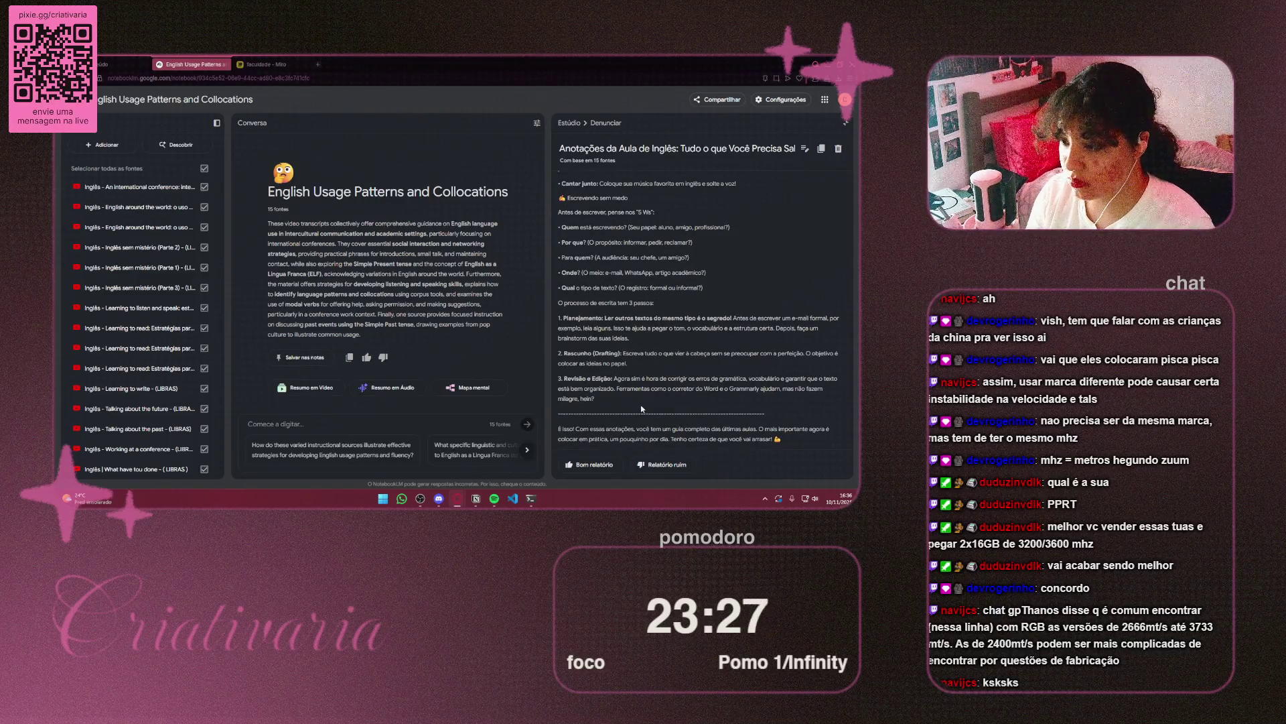
scroll(635, 410, "up", 10)
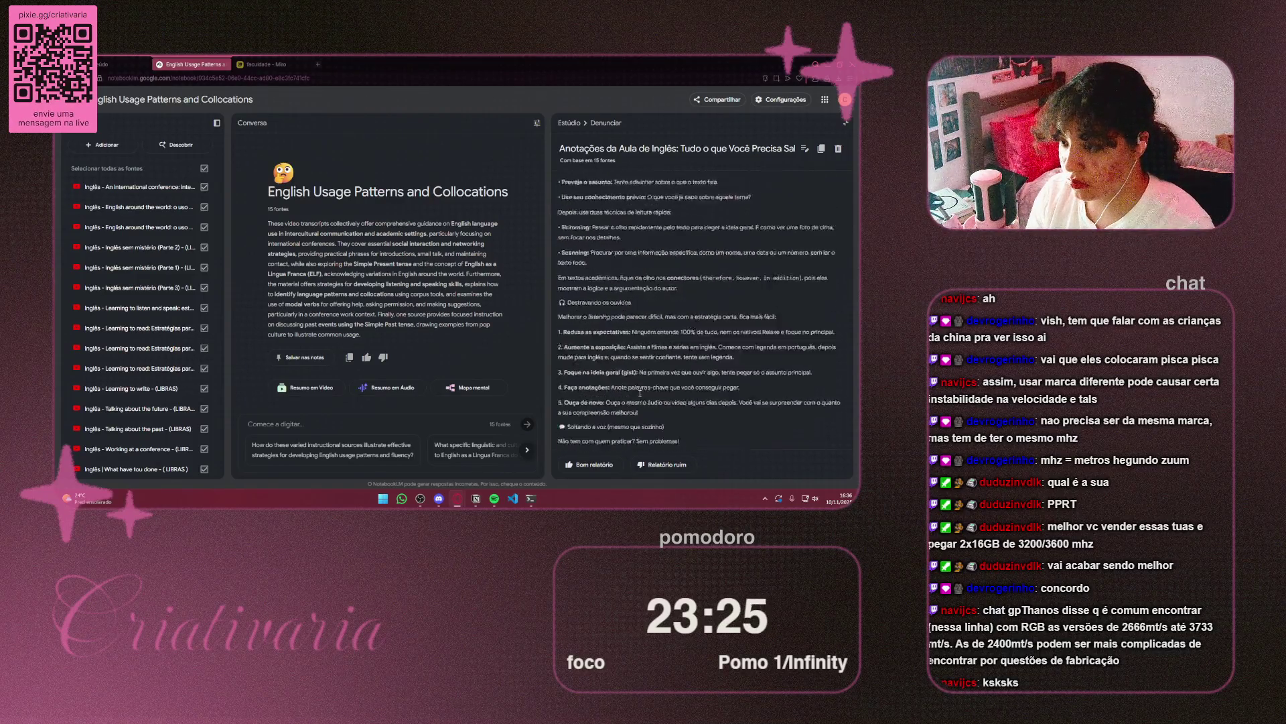
scroll(670, 381, "up", 10)
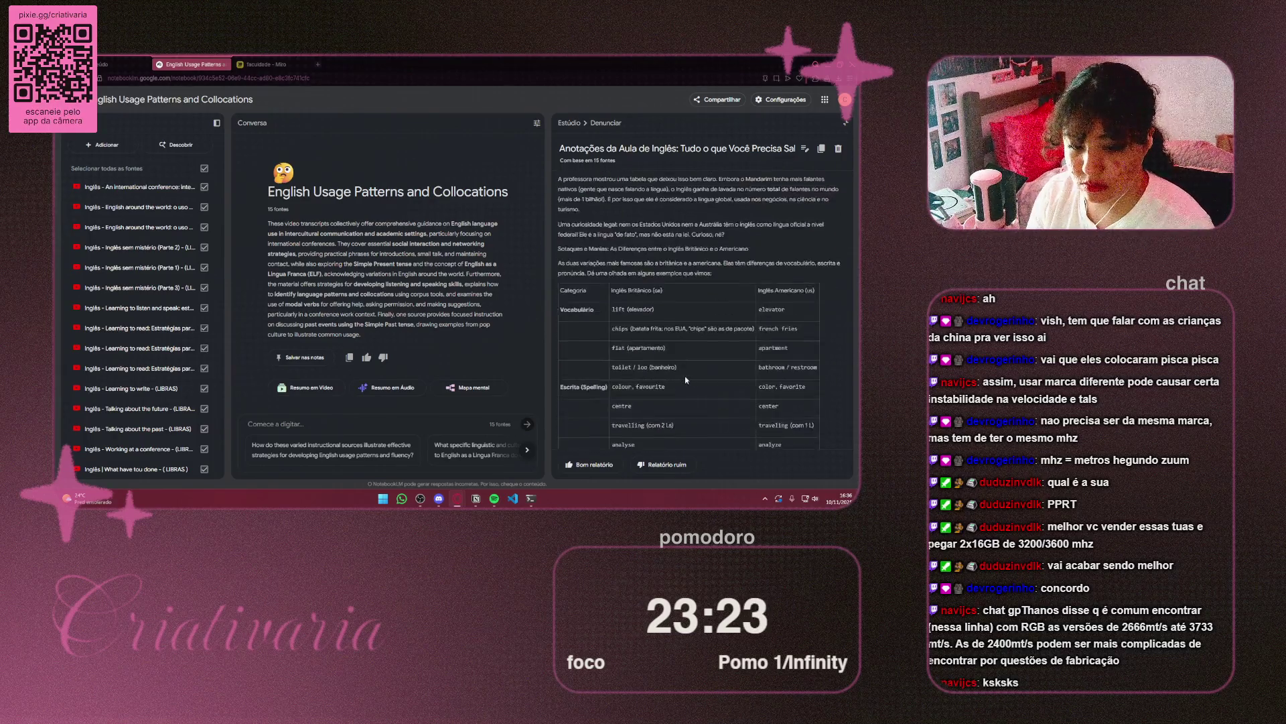
scroll(678, 380, "up", 5)
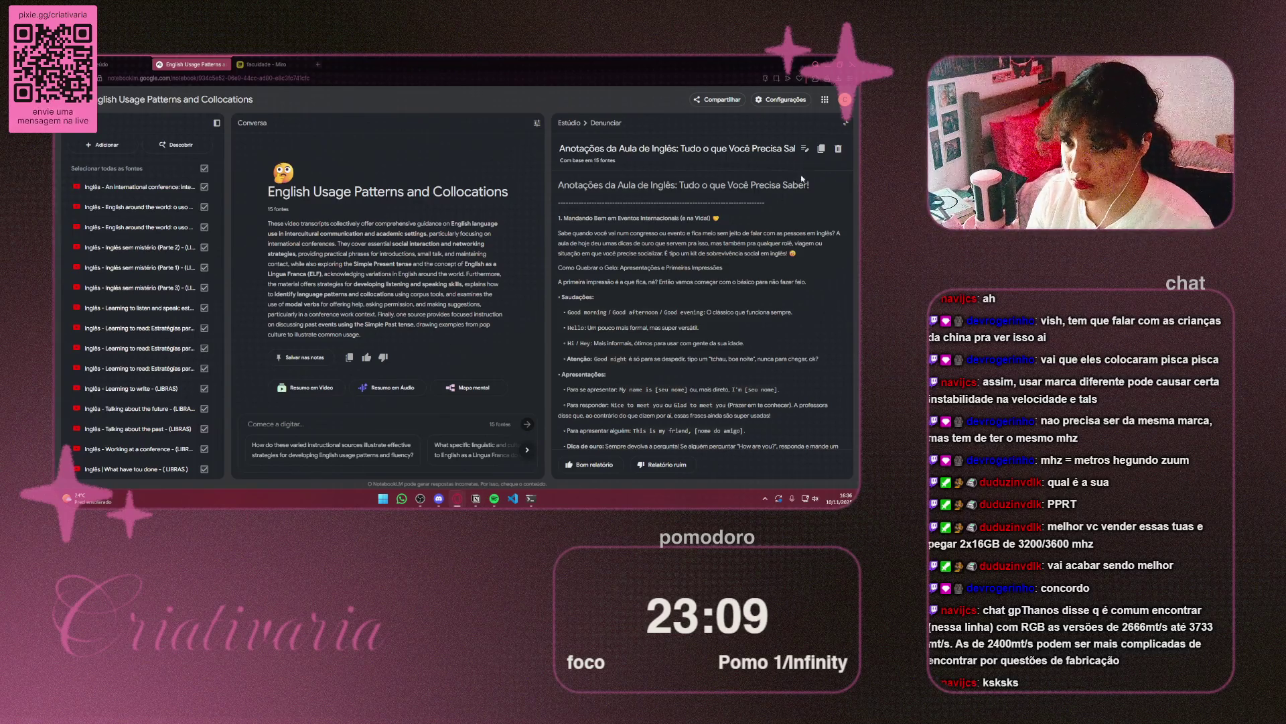
left_click(317, 64)
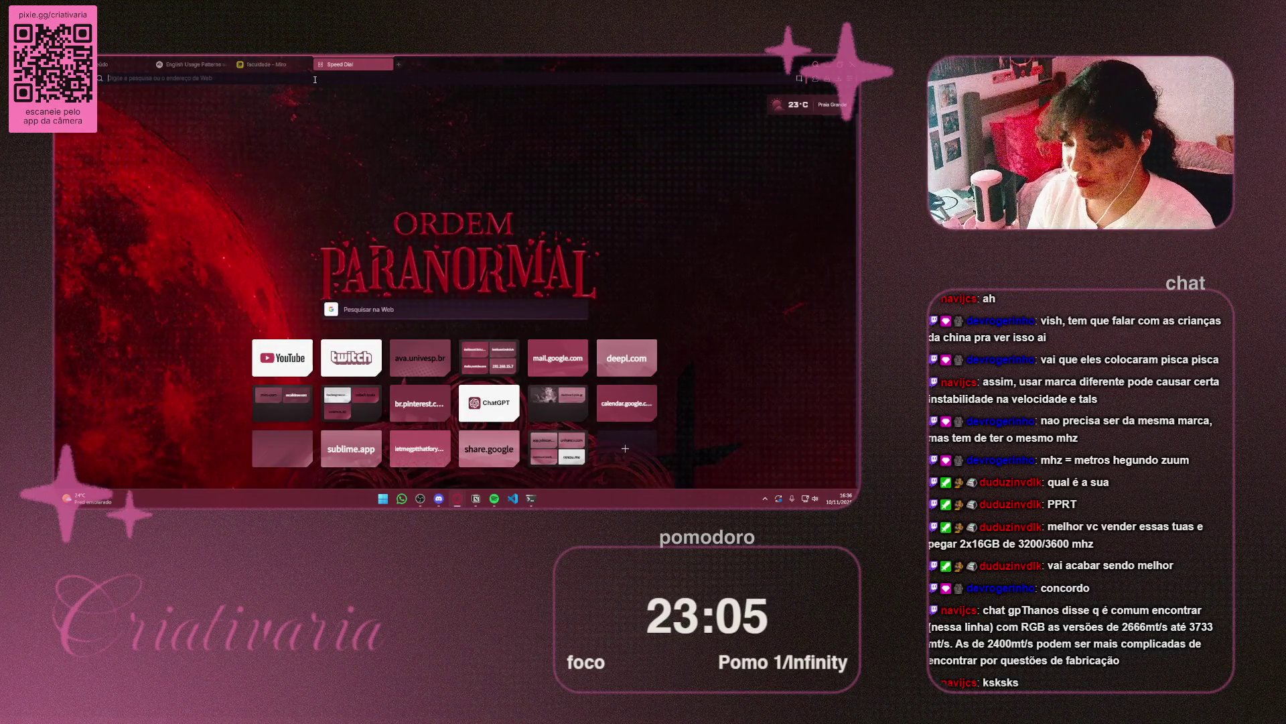
left_click(315, 80)
type("google")
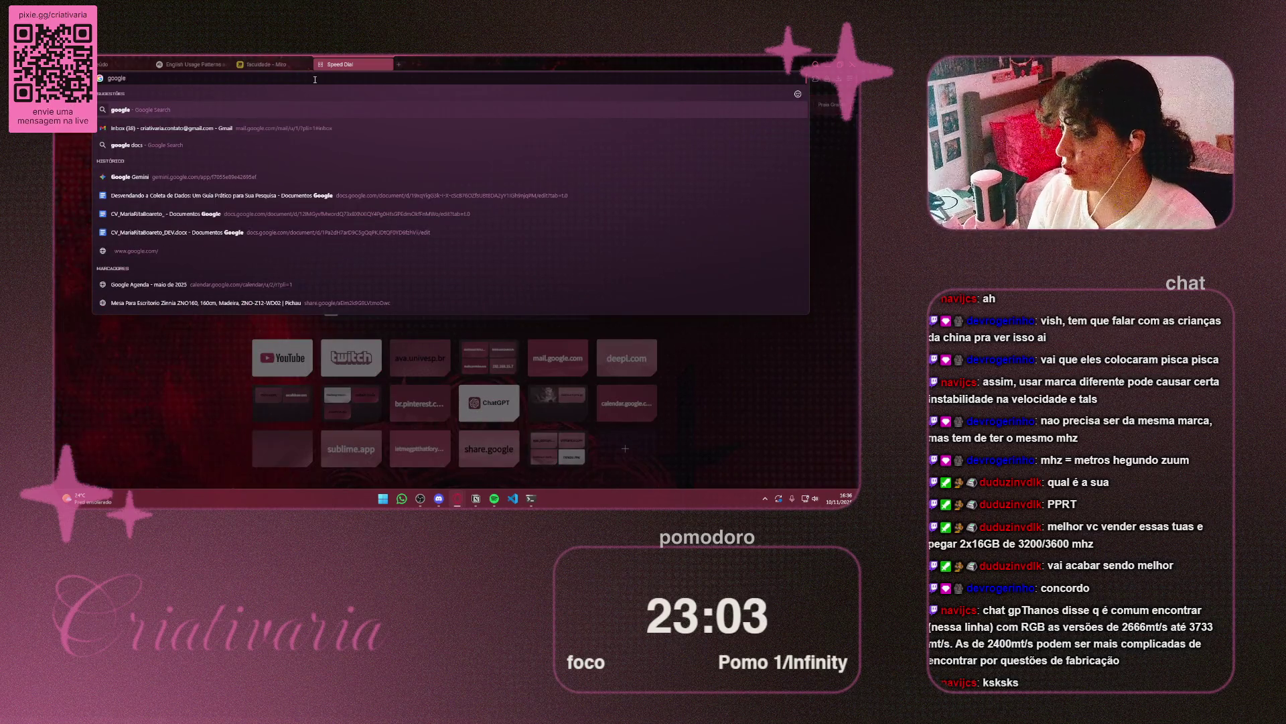
key("Down")
key("Down")
key("Return")
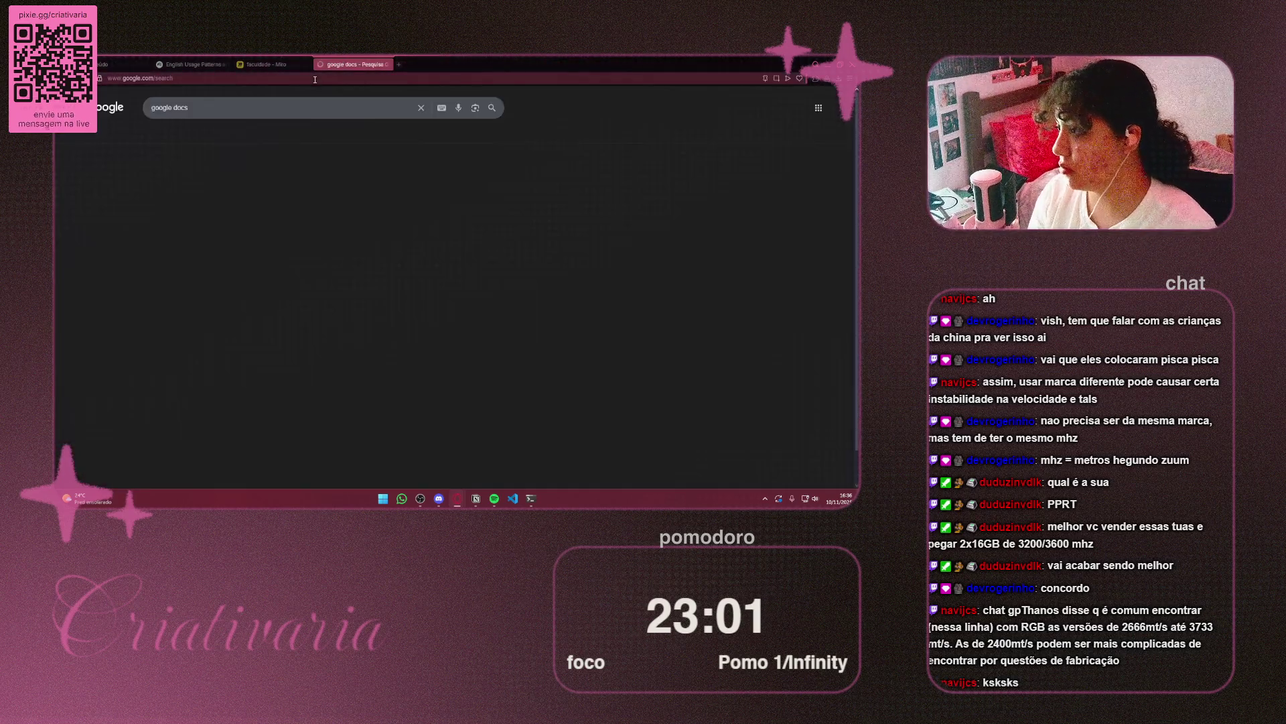
left_click(179, 182)
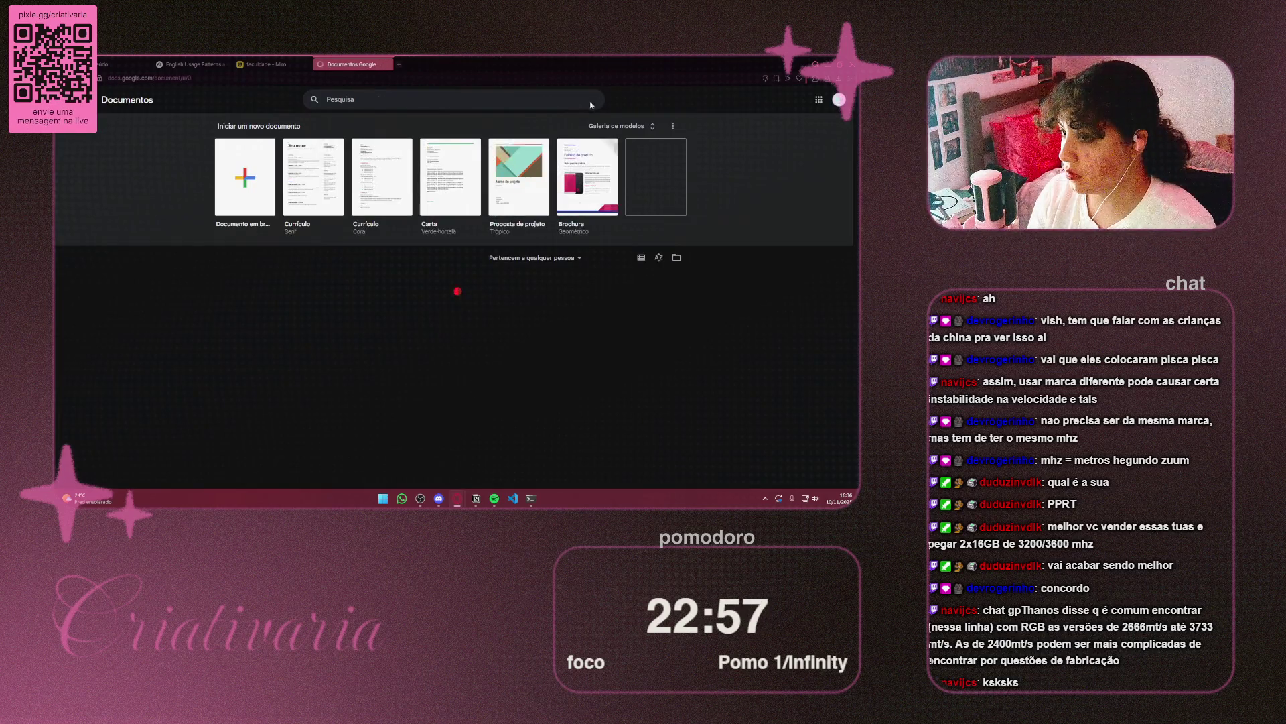
left_click(387, 64)
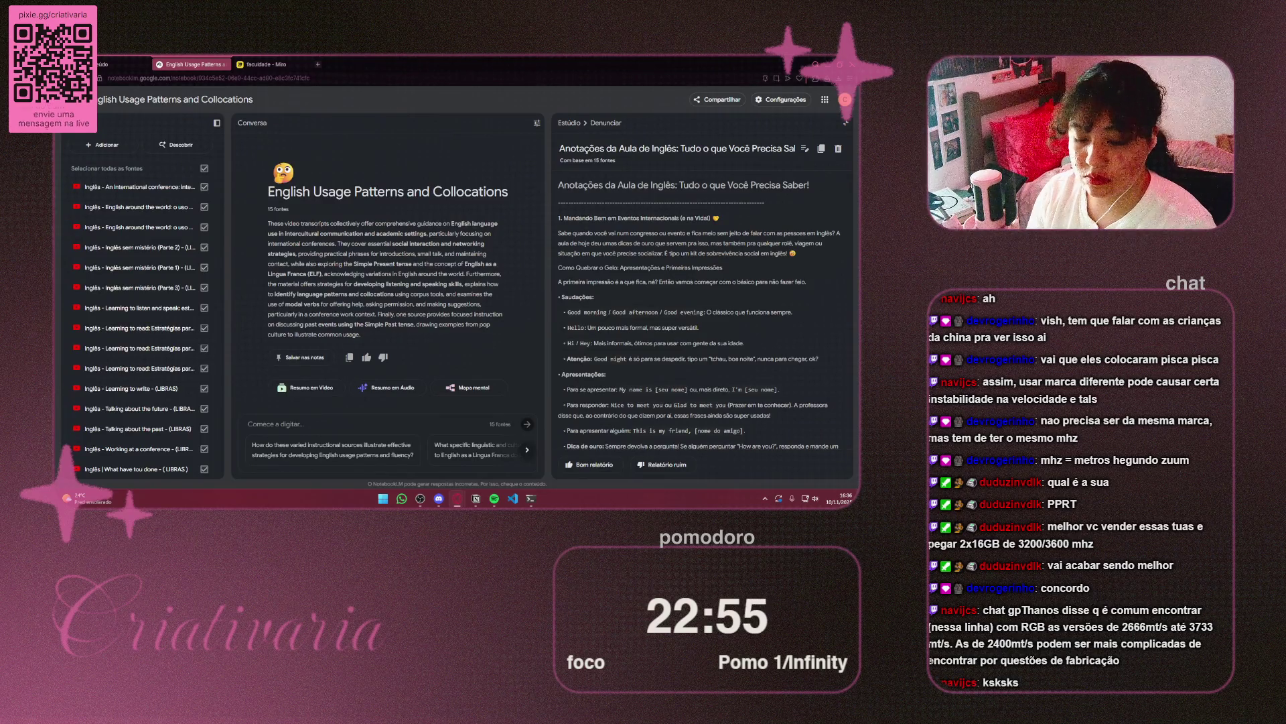
Dismiss the Documentos notice, copy the 'Anotações da Aula de Inglês' note, and return to Miro
left_click(686, 88)
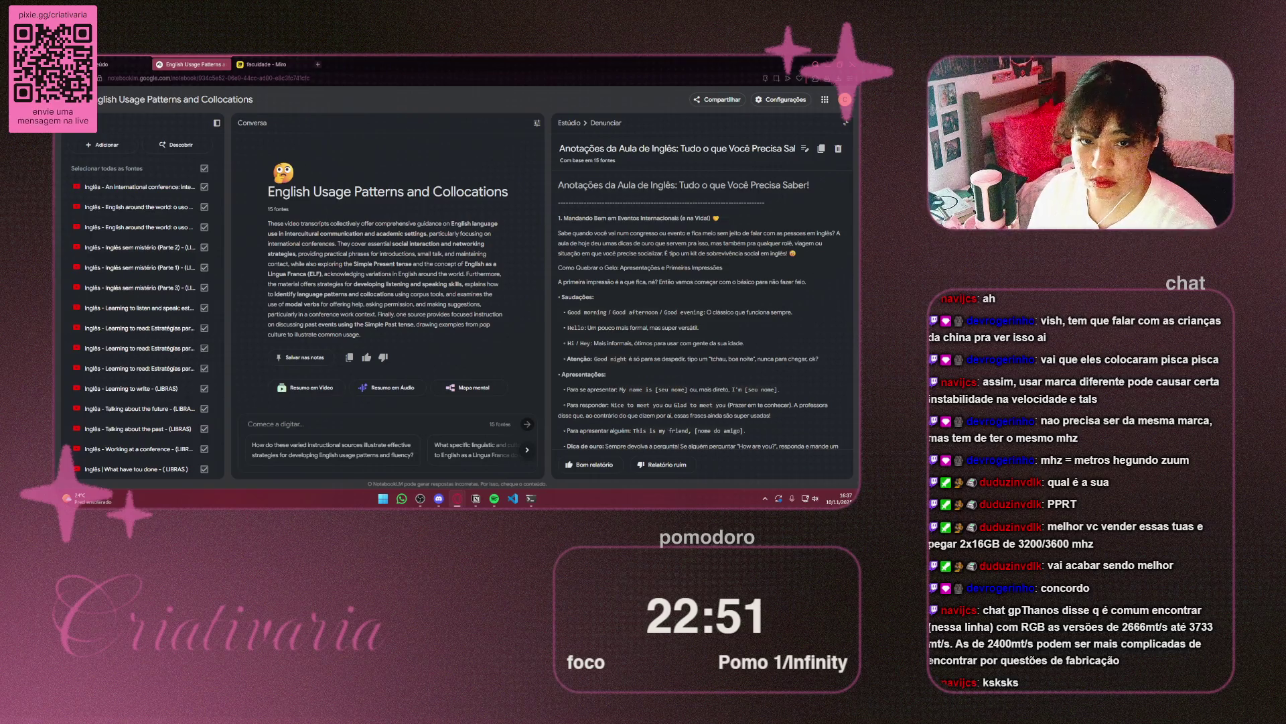
key("super")
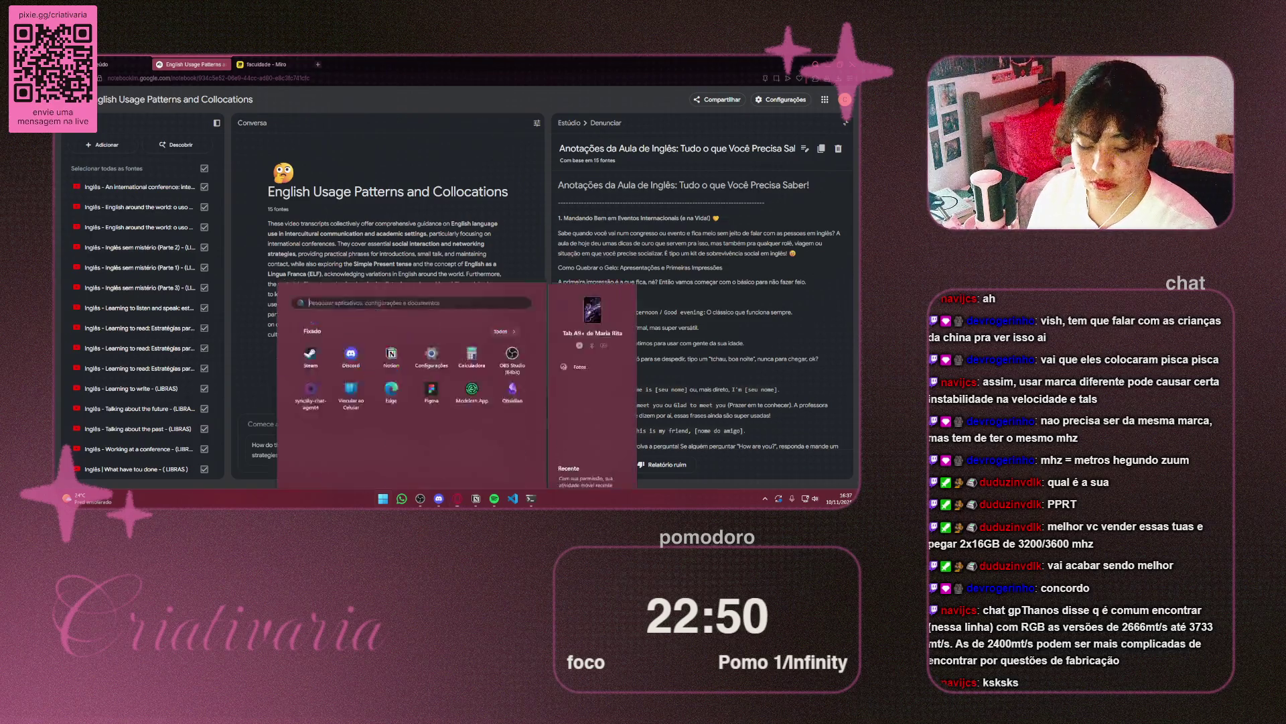
key("Escape")
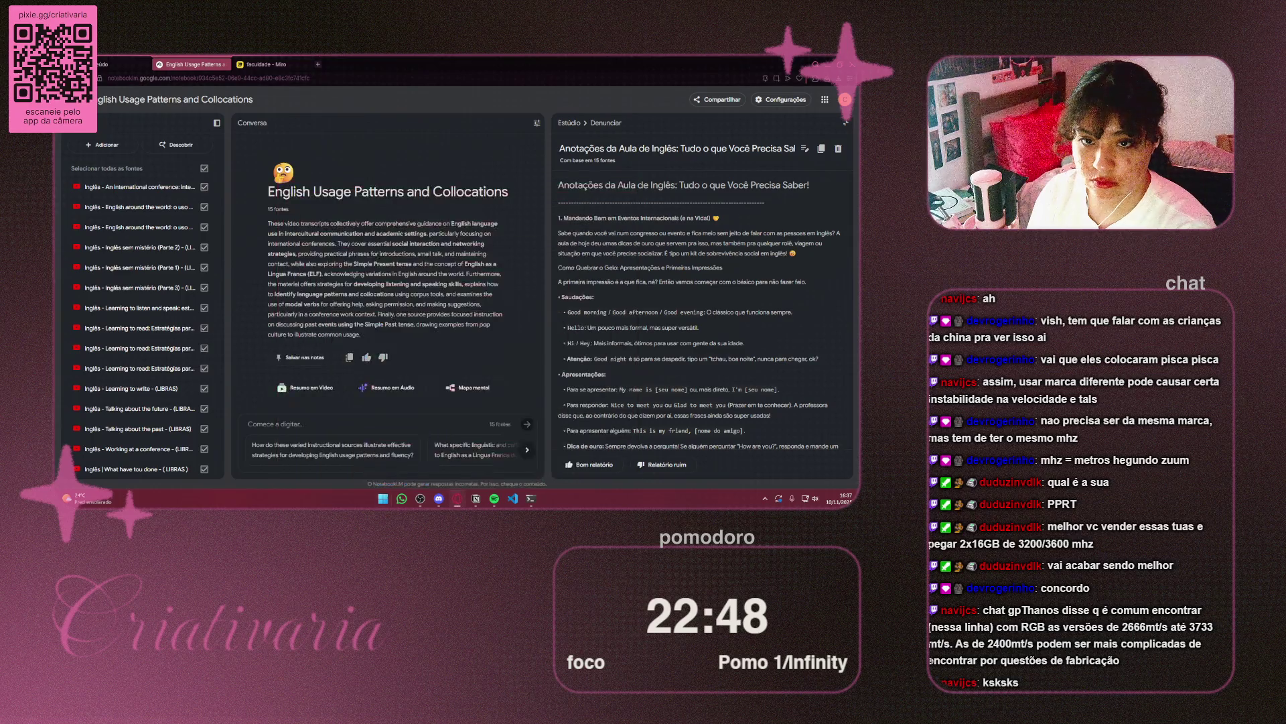
key("alt+Tab")
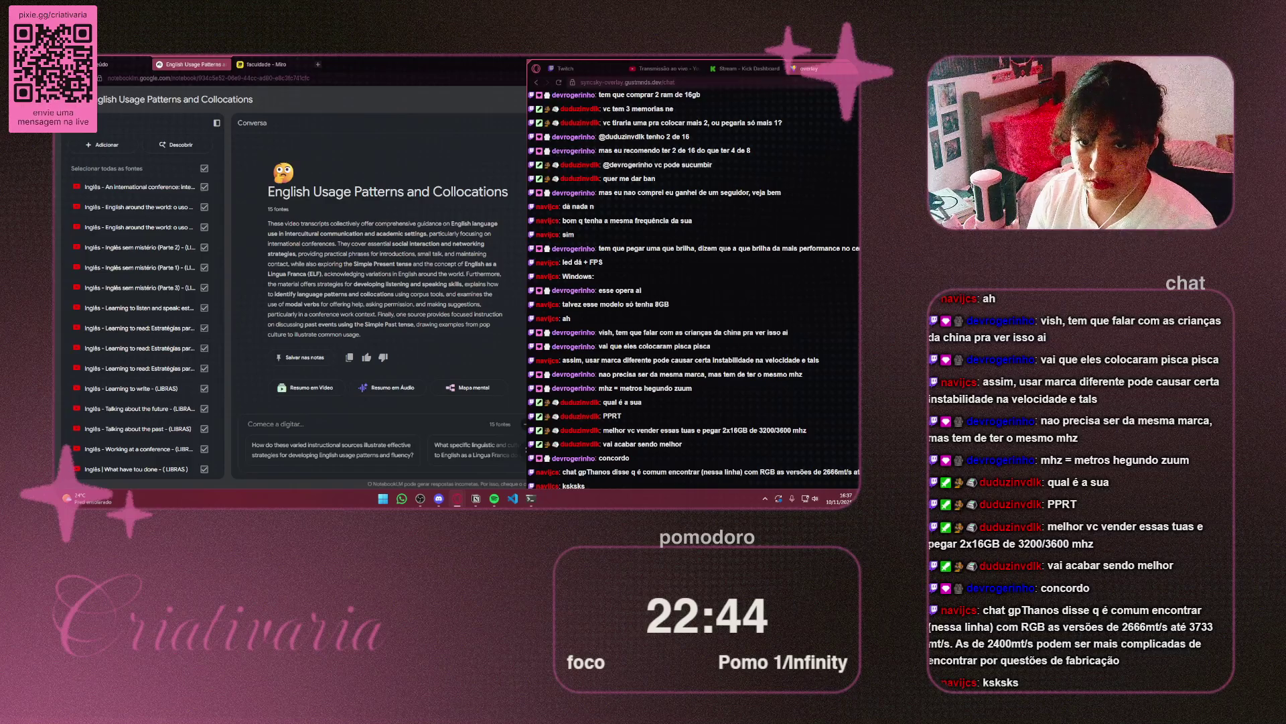
key("alt+Tab")
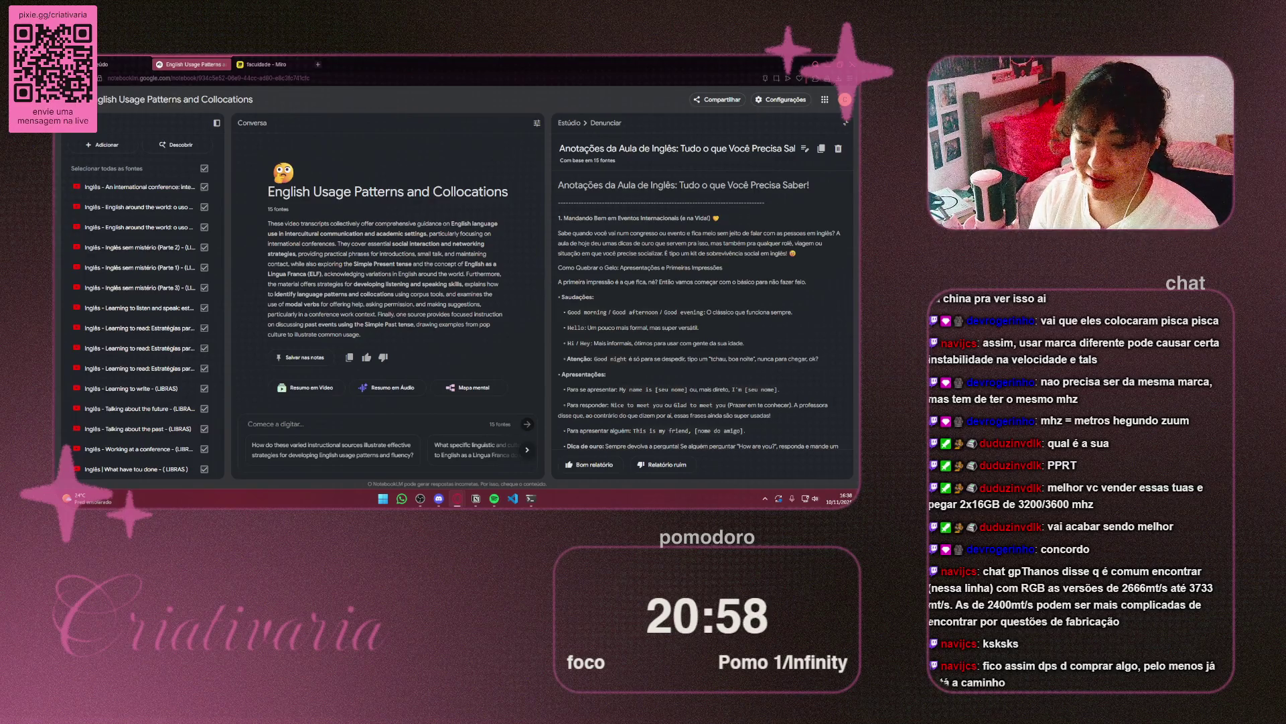
left_click(823, 149)
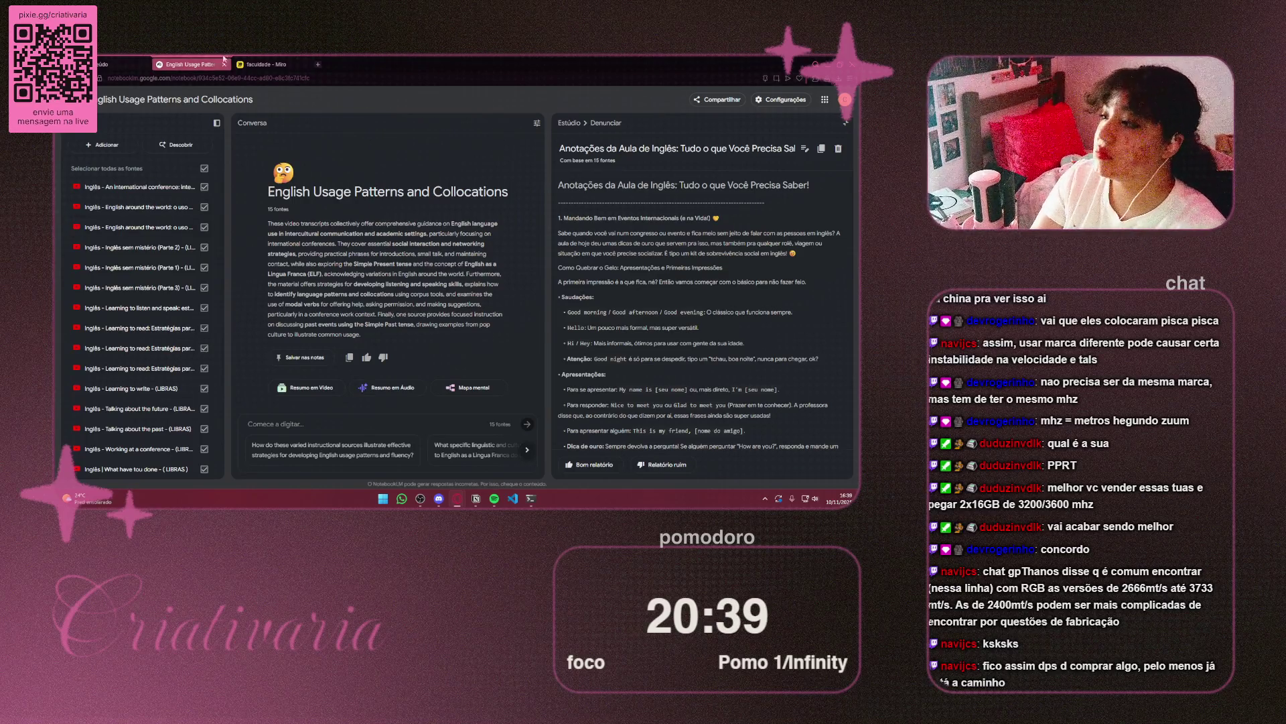
left_click(264, 64)
Zoom the faculdade board to about 61% and pan to show the whole Inglês mind map
scroll(448, 325, "down", 2)
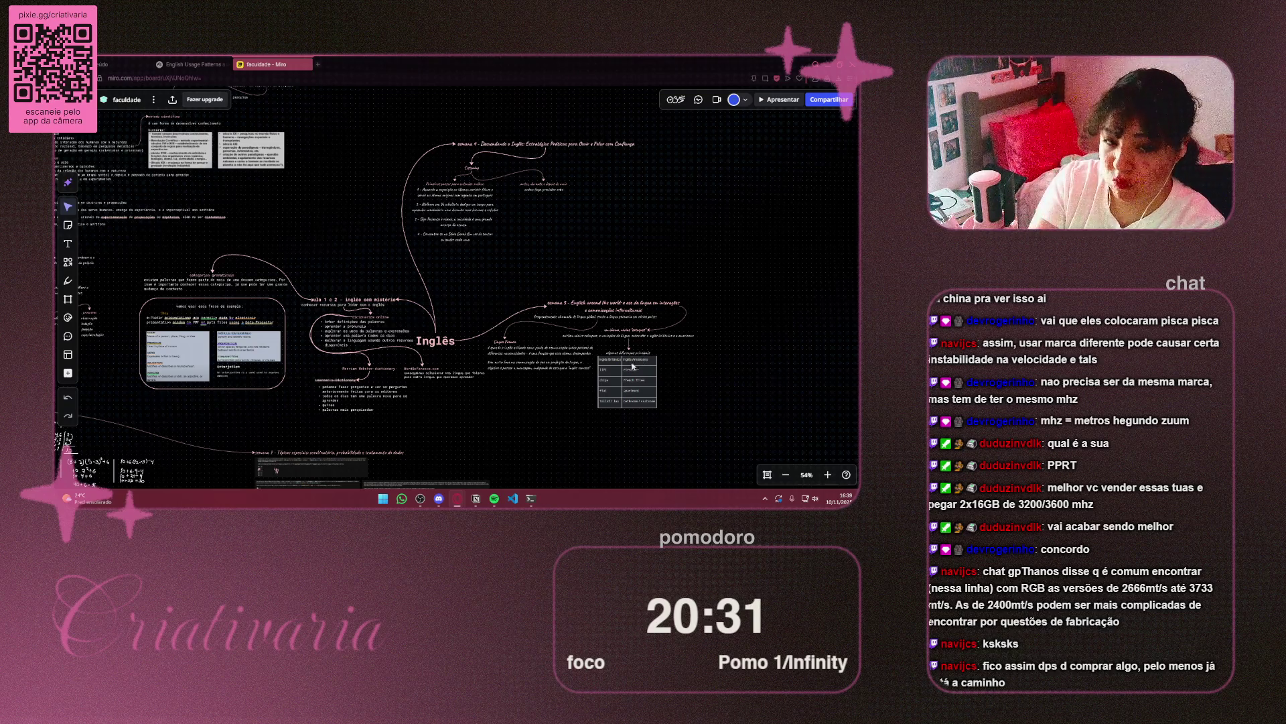
scroll(558, 365, "up", 2)
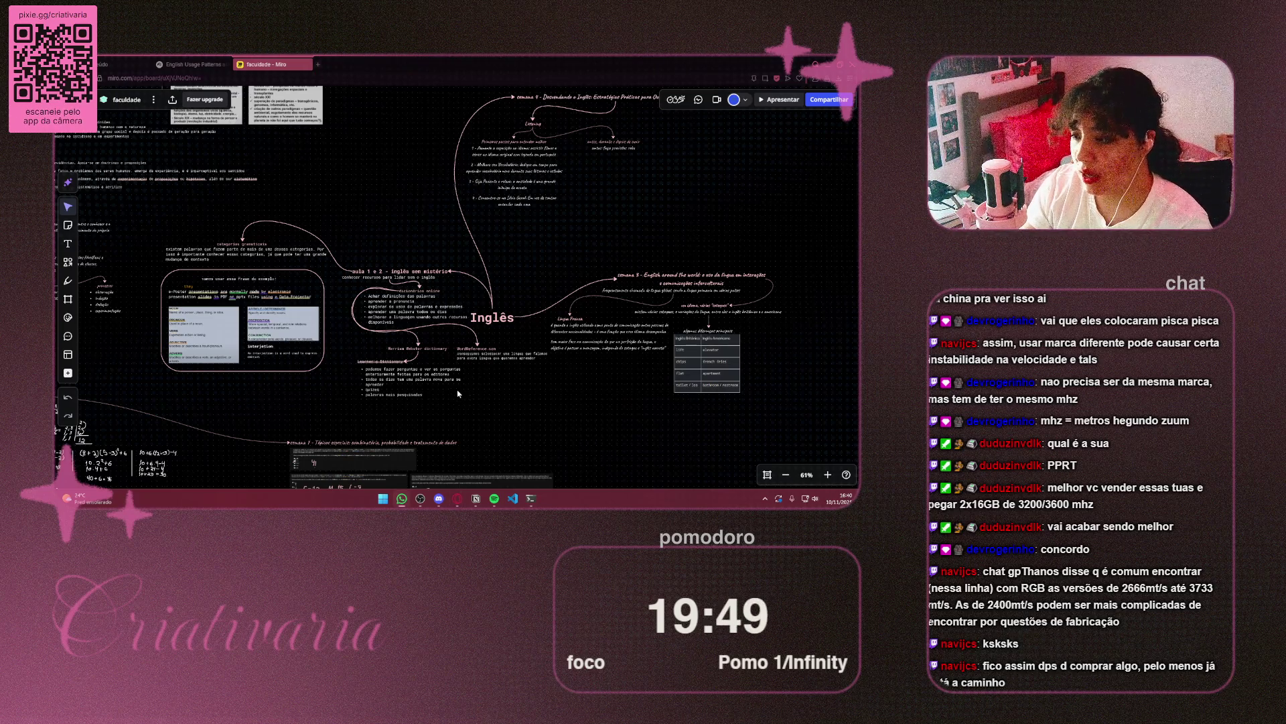
left_click_drag(455, 370, 330, 358)
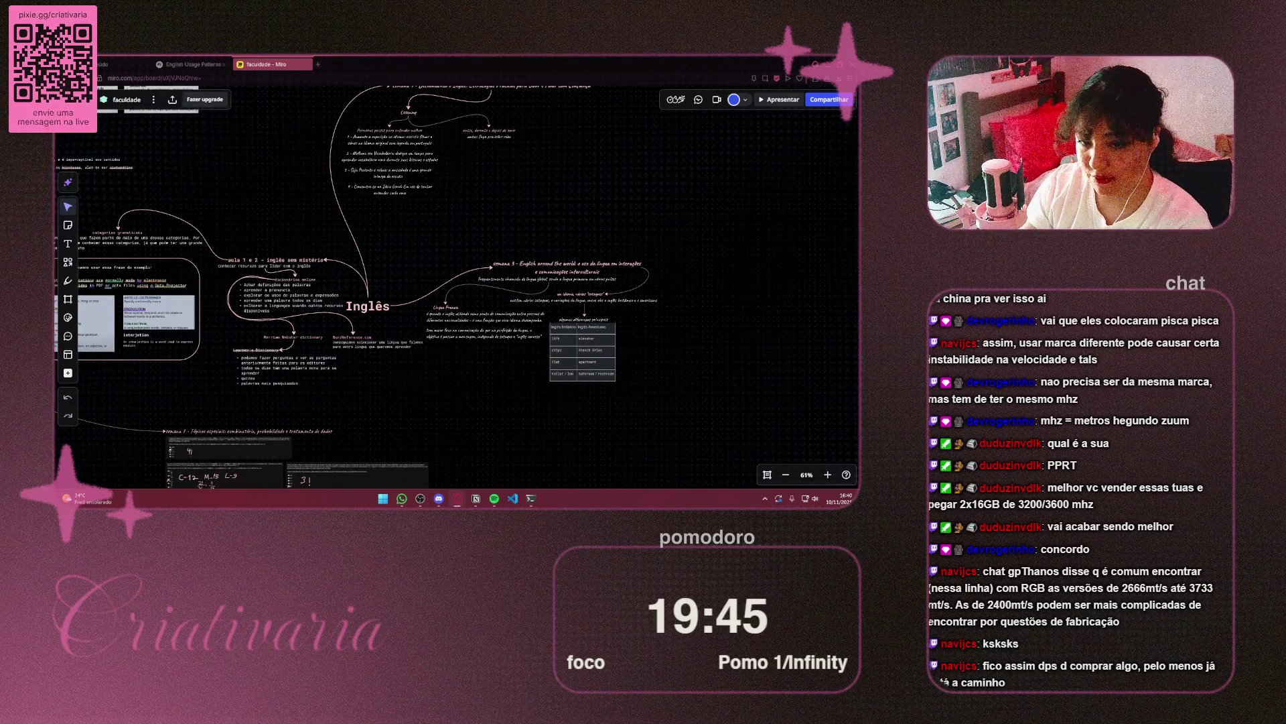
Delete the semana 3 and semana 4 clusters, undoing an accidental deletion of the Inglês cluster
left_click_drag(248, 288, 396, 310)
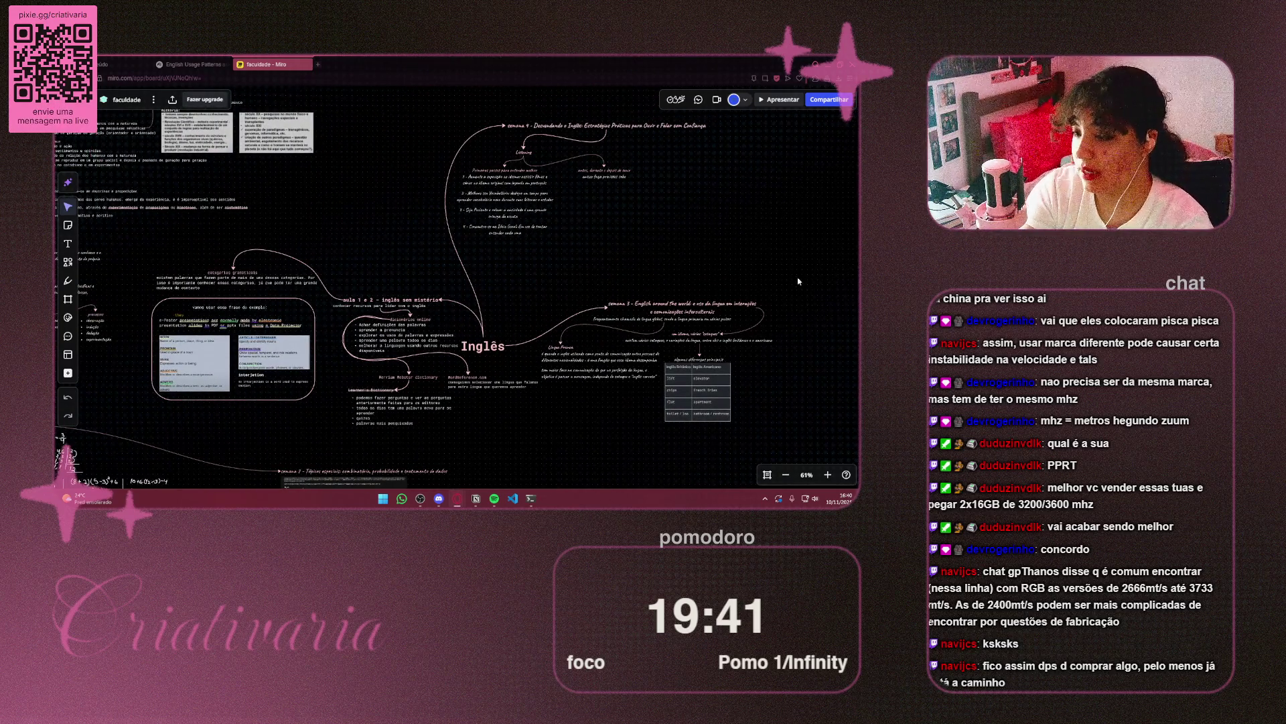
mouse_move(797, 275)
left_mouse_down()
mouse_move(654, 446)
mouse_move(530, 434)
mouse_move(541, 428)
left_mouse_up()
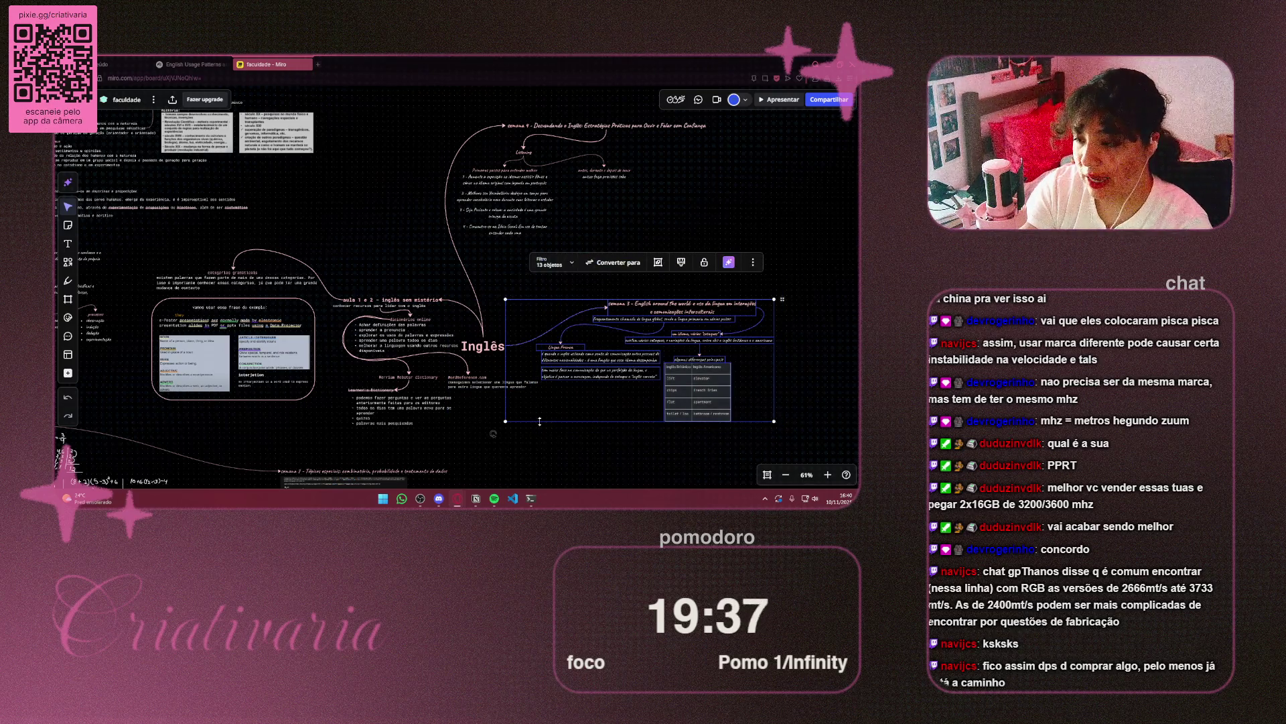
key("Delete")
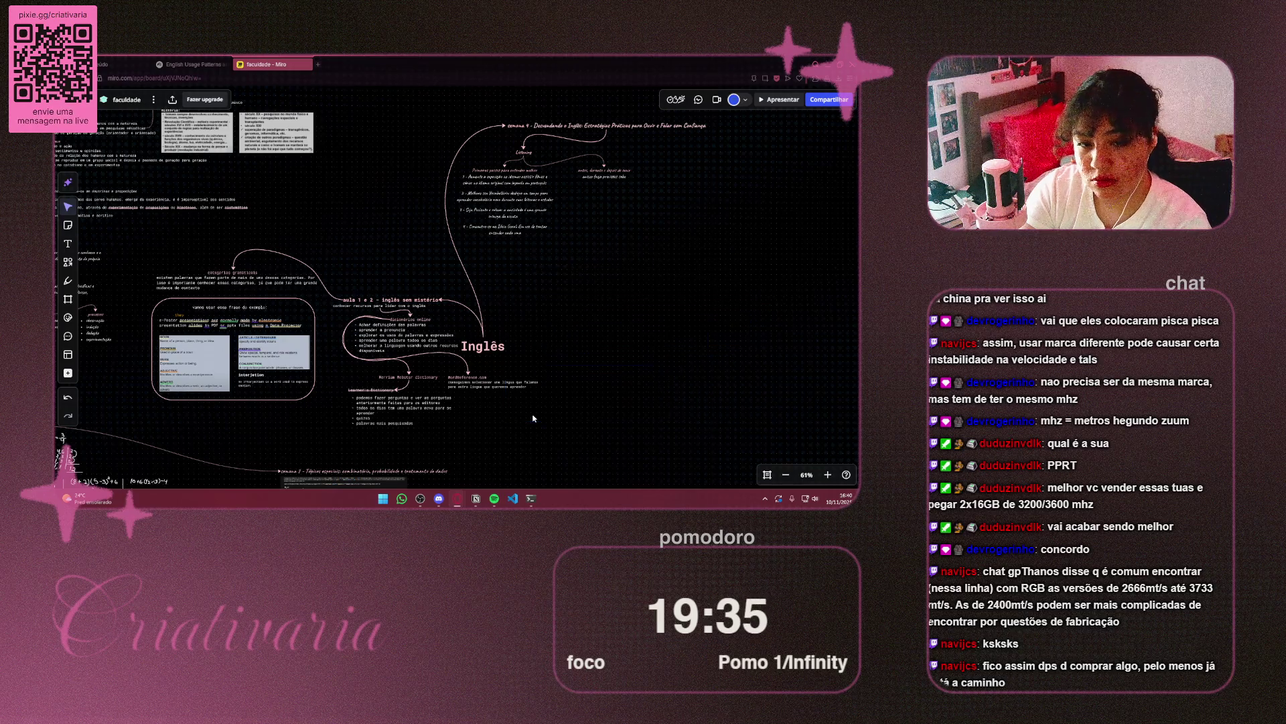
left_click_drag(744, 119, 379, 276)
key("Delete")
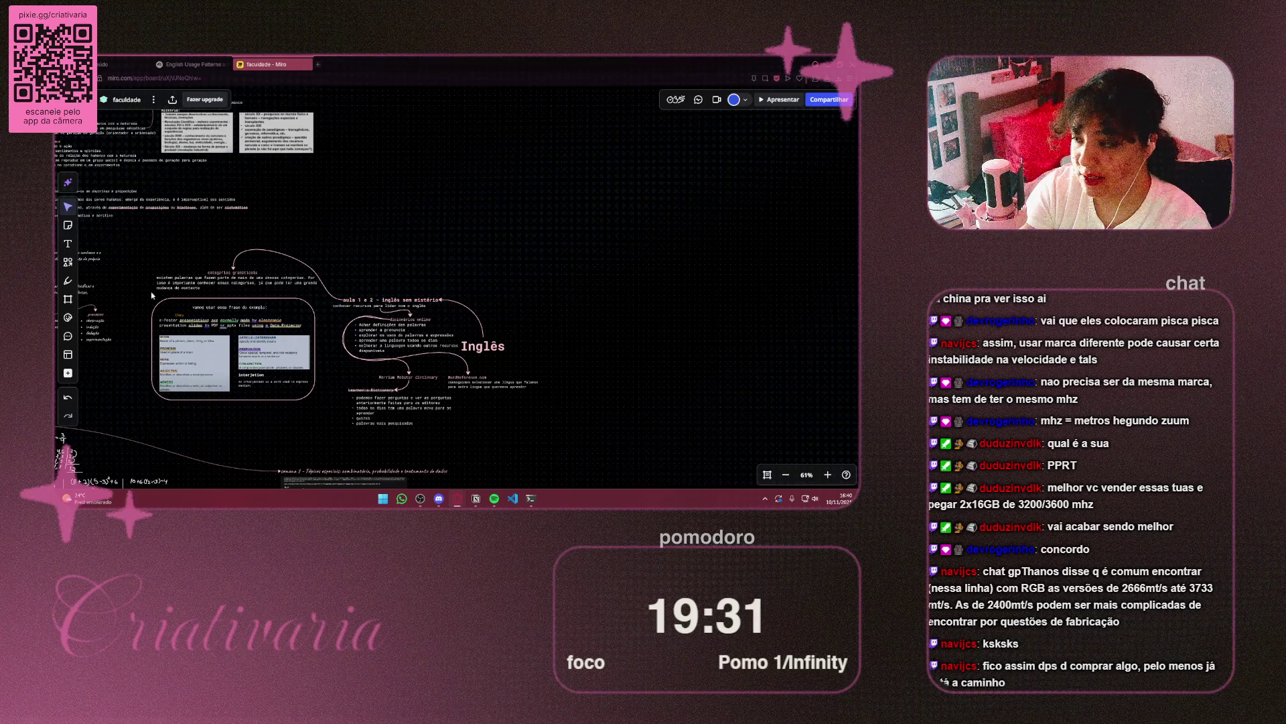
mouse_move(131, 258)
left_mouse_down()
mouse_move(343, 404)
mouse_move(468, 429)
mouse_move(473, 450)
mouse_move(458, 447)
left_mouse_up()
key("Delete")
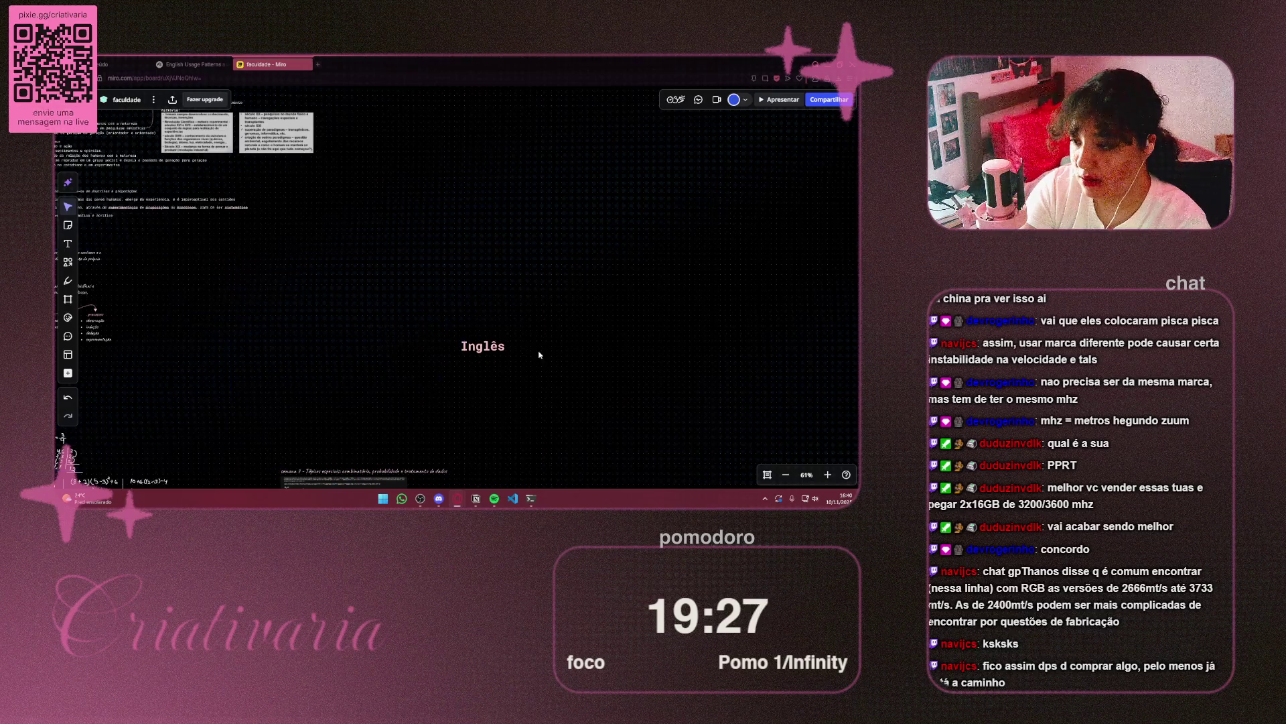
scroll(488, 368, "up", 1)
key("ctrl+z")
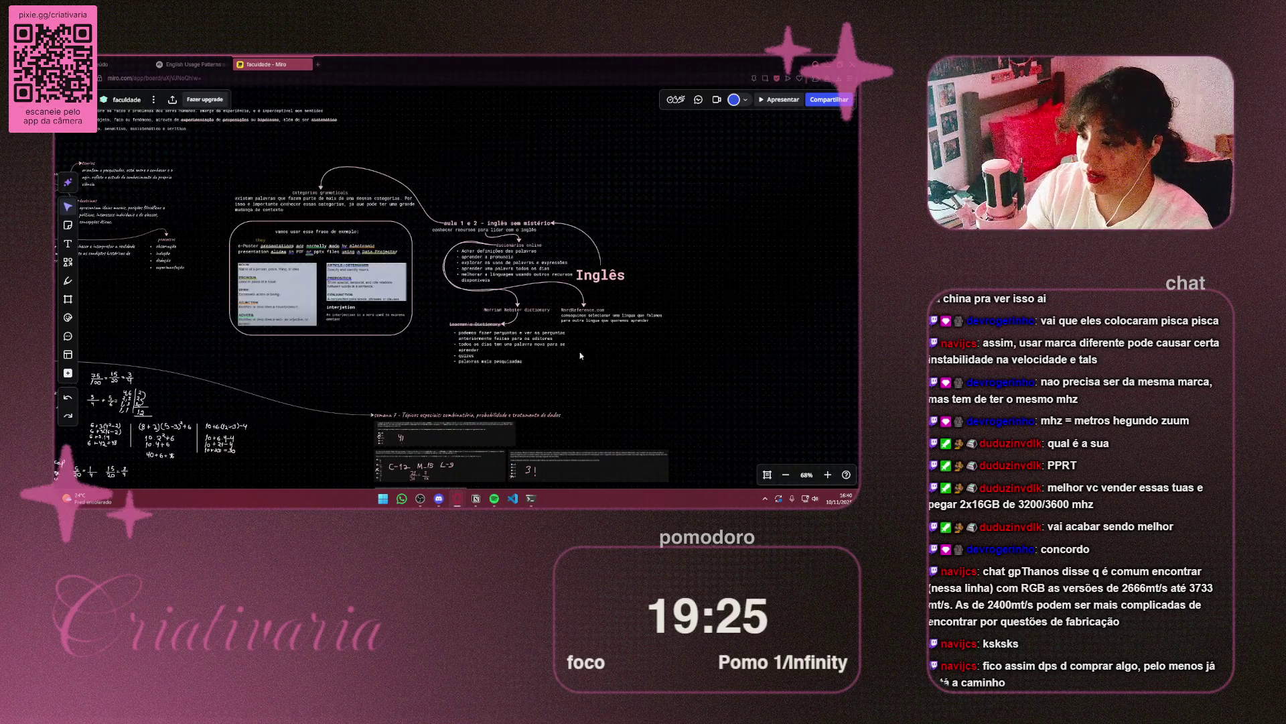
Delete the categorias gramaticais, aula 1 e 2 and dictionary clusters, then pick up the Inglês title
mouse_move(208, 192)
left_mouse_down()
mouse_move(436, 344)
mouse_move(431, 373)
left_mouse_up()
key("Delete")
left_click_drag(434, 206, 566, 267)
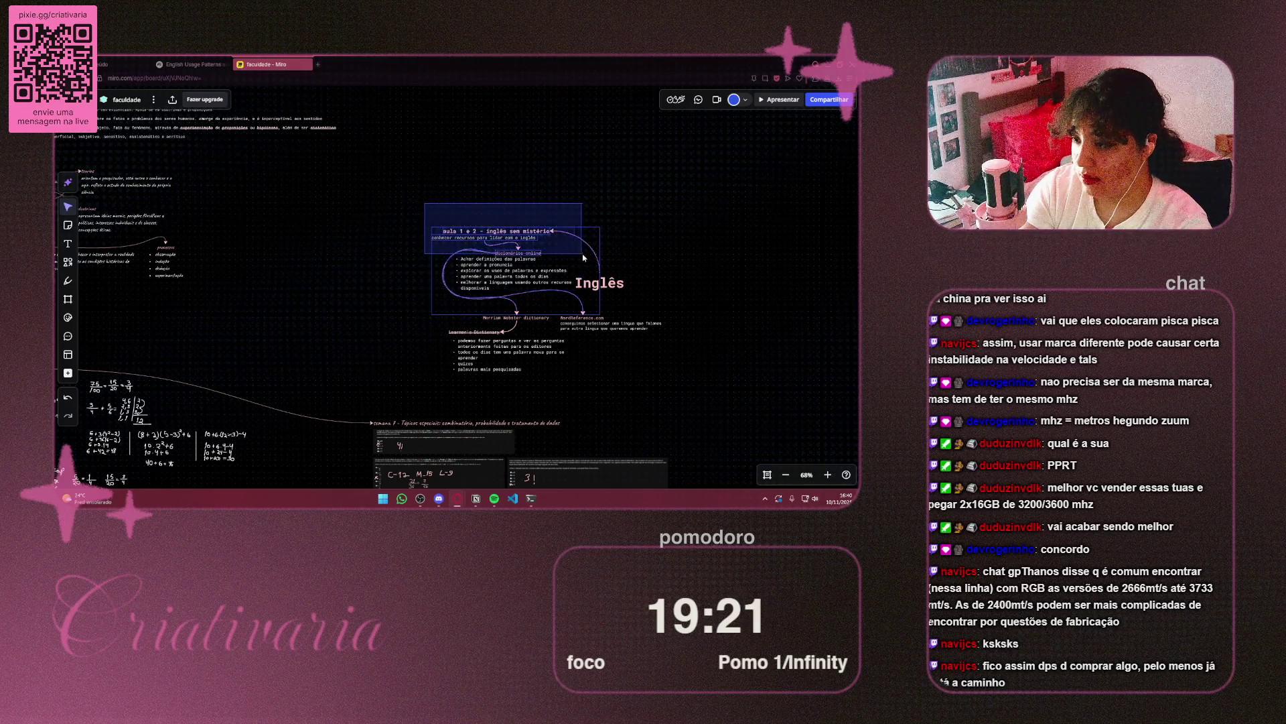
key("Delete")
left_click_drag(430, 296, 675, 402)
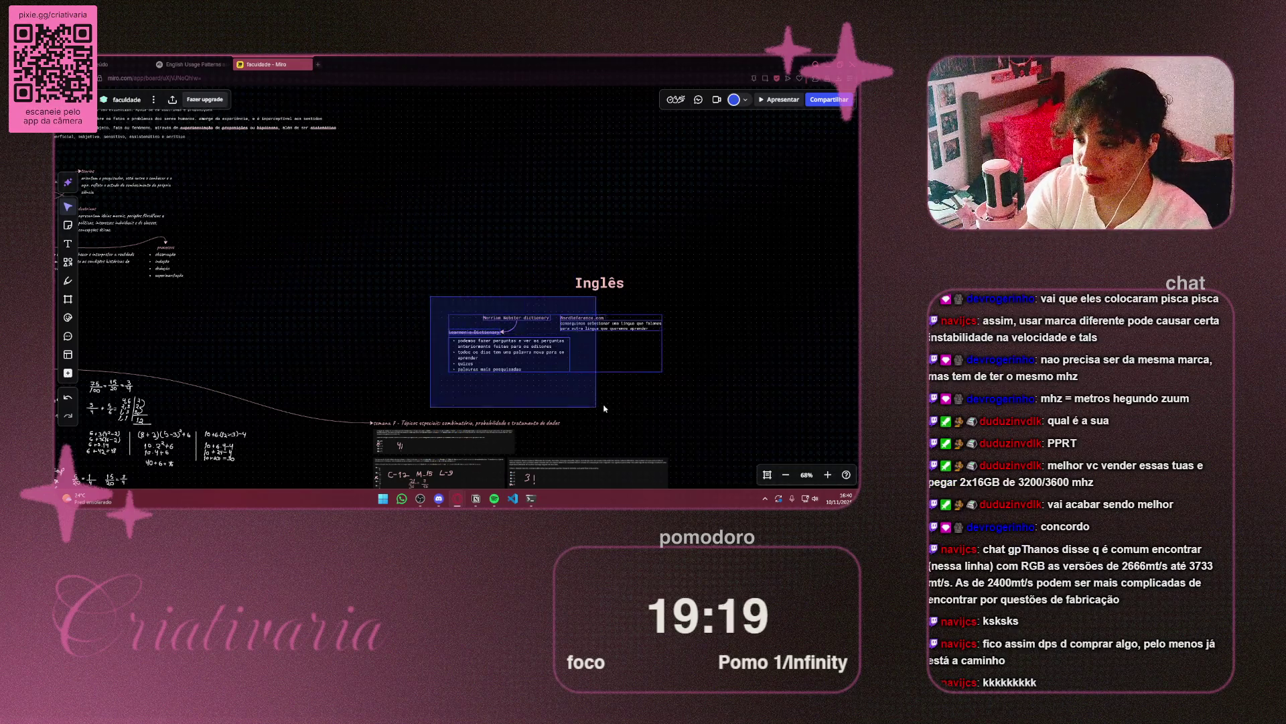
key("Delete")
mouse_move(653, 259)
left_mouse_down()
mouse_move(565, 311)
mouse_move(283, 219)
mouse_move(249, 228)
left_mouse_up()
Drop the Inglês title in place and drag a duplicate 'processos' label beside it, zoomed to 135%
left_click(327, 261)
left_click_drag(328, 261, 575, 287)
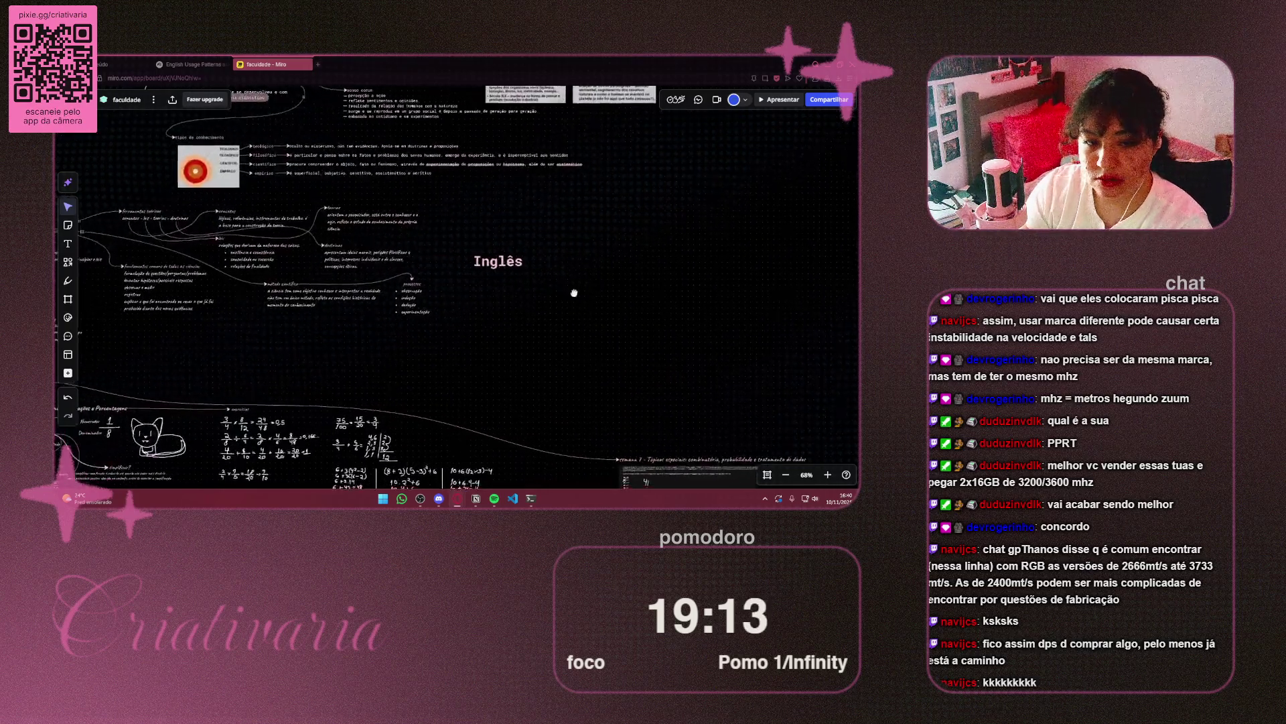
scroll(575, 286, "up", 5)
left_click(380, 290)
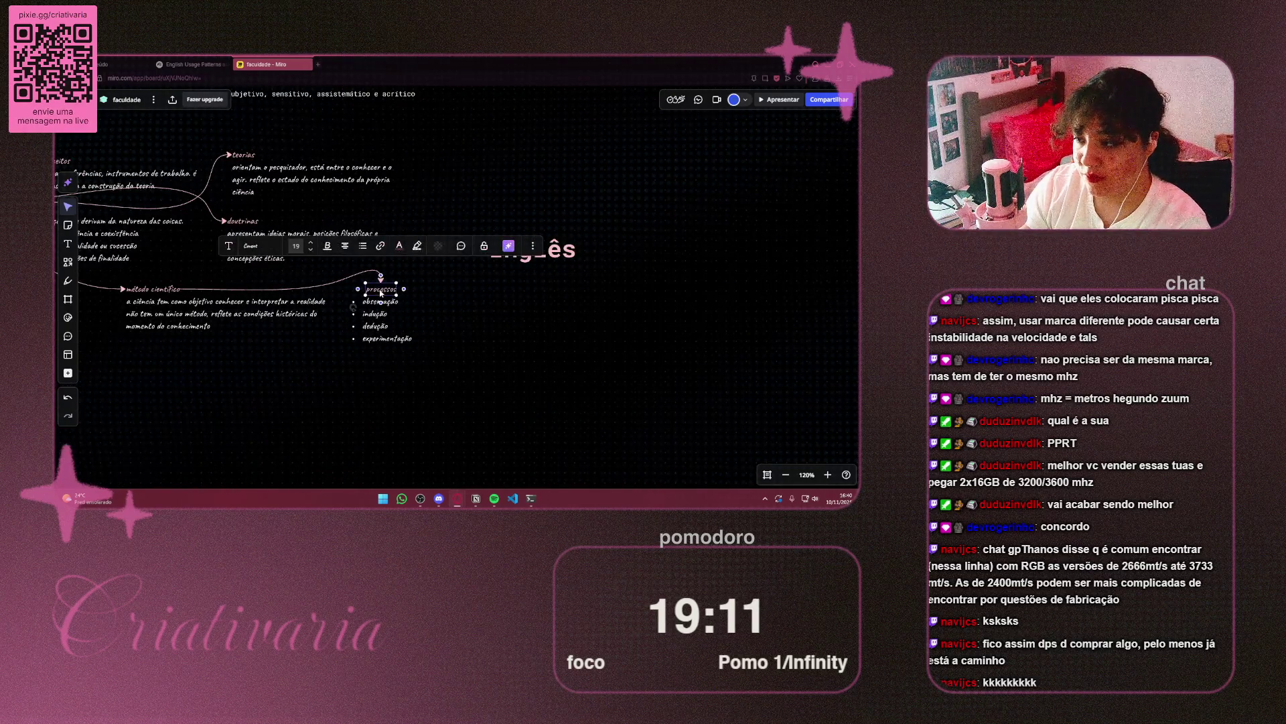
left_click(381, 290)
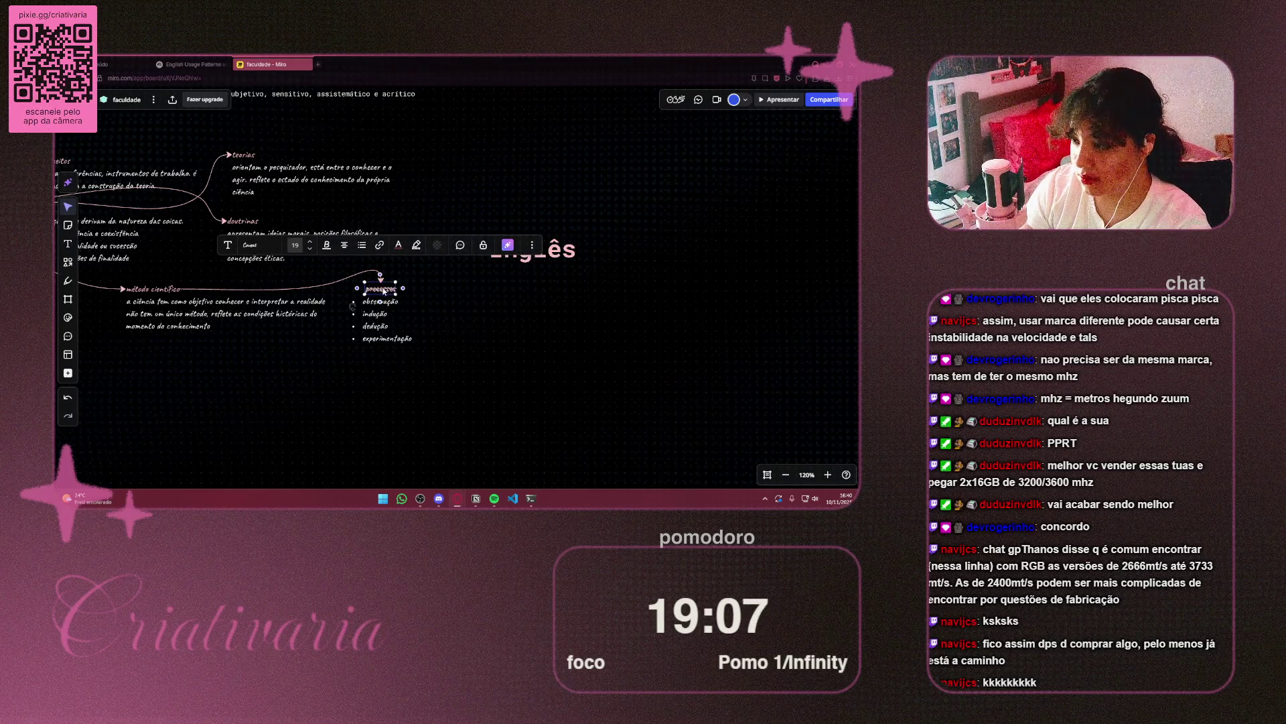
mouse_move(382, 291)
left_mouse_down()
mouse_move(607, 195)
mouse_move(647, 196)
left_mouse_up()
scroll(690, 256, "up", 3)
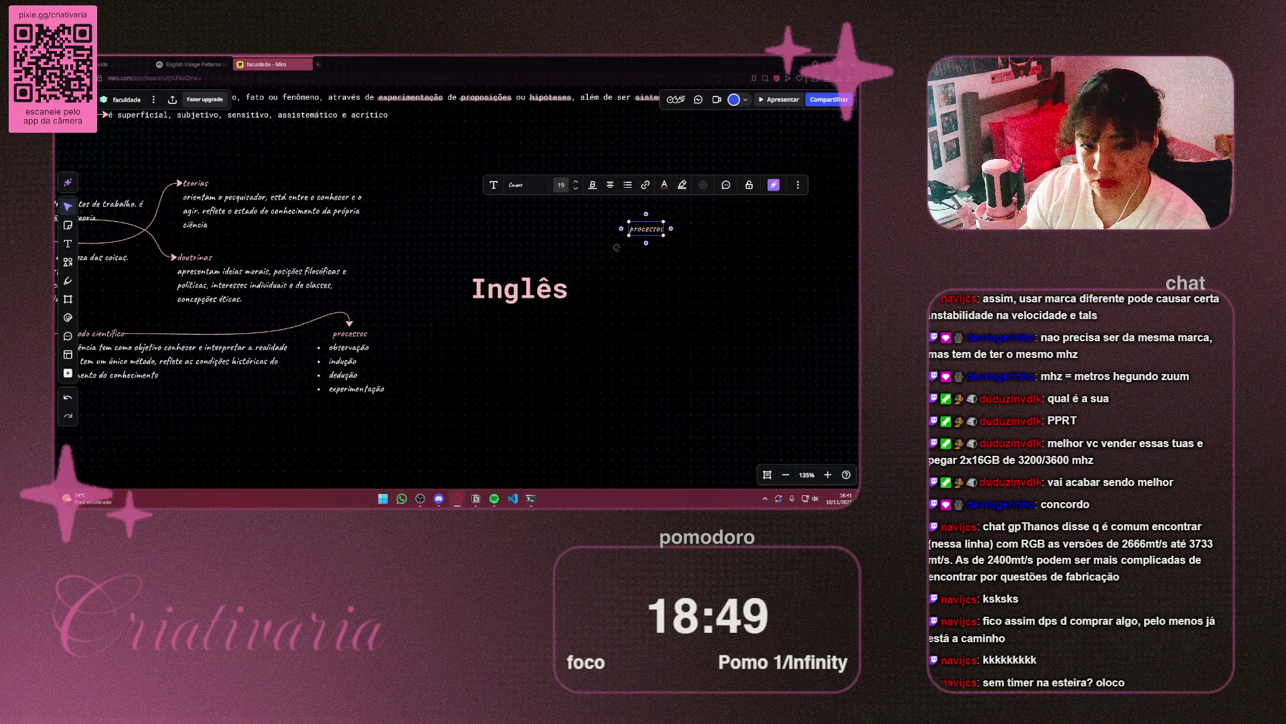
scroll(612, 284, "right", 3)
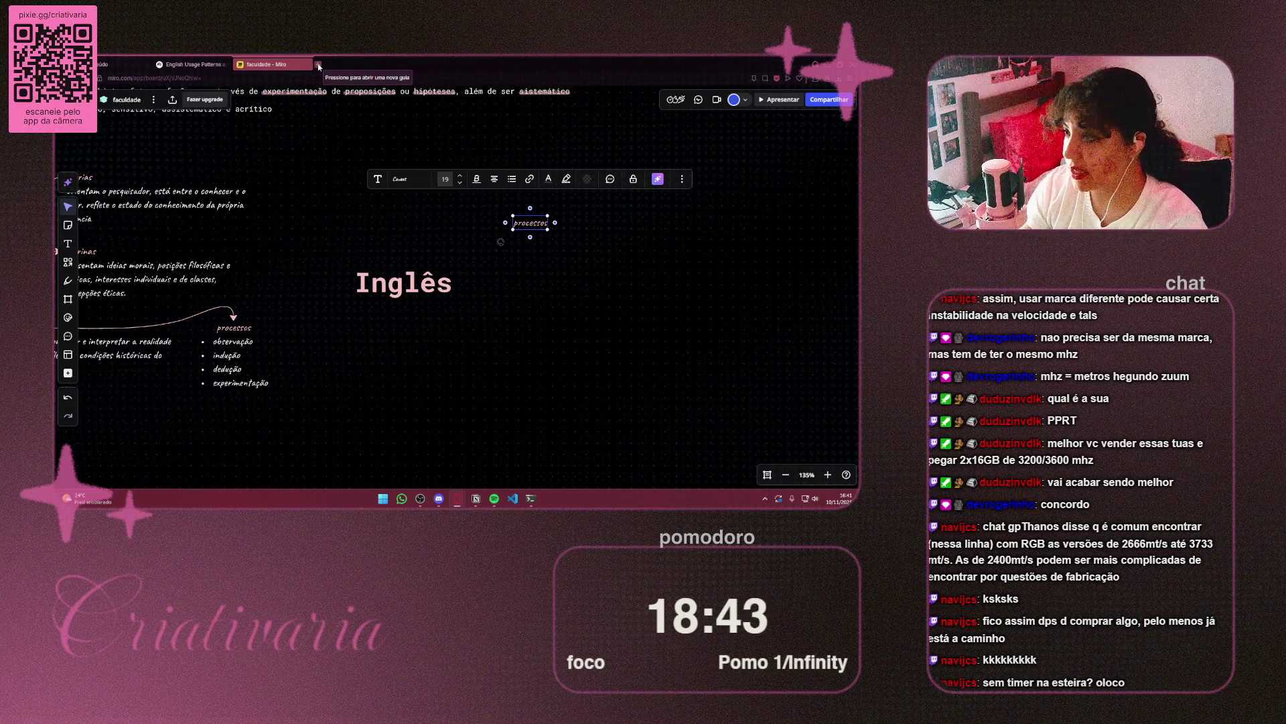
In a new tab, search Google for 'escada esteira' and show the image results
left_click(319, 65)
type("es")
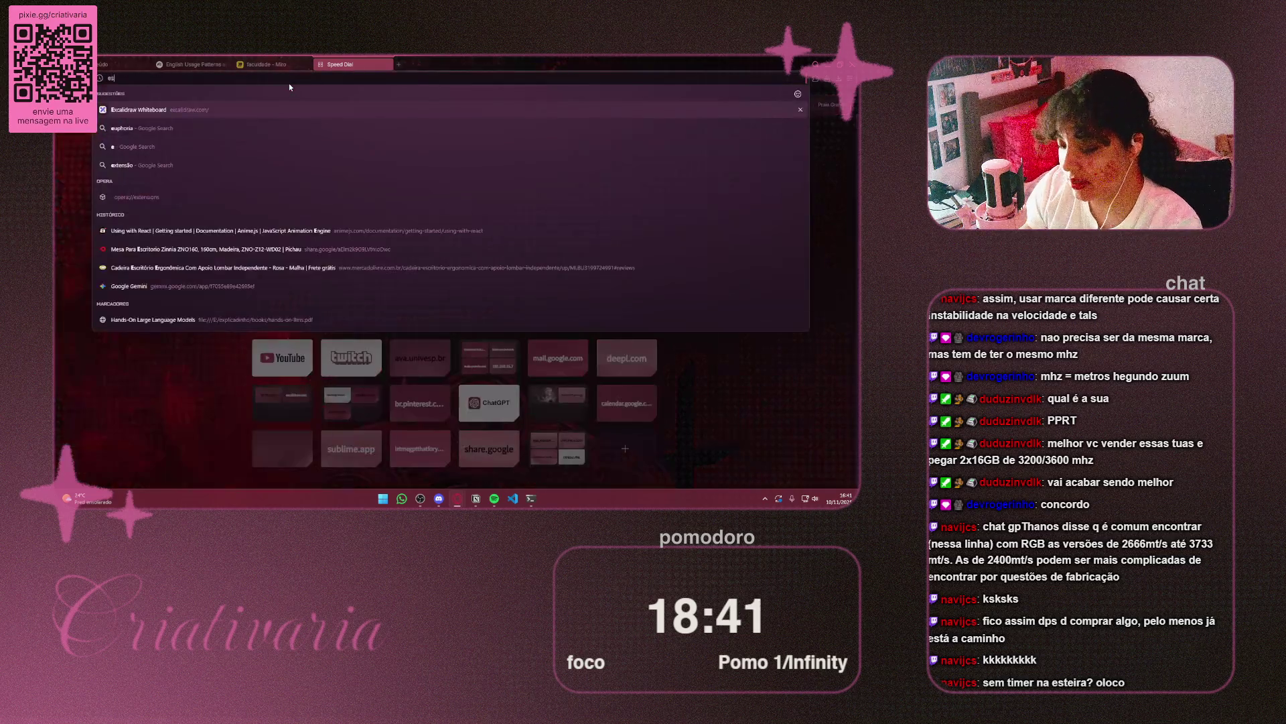
type("cada")
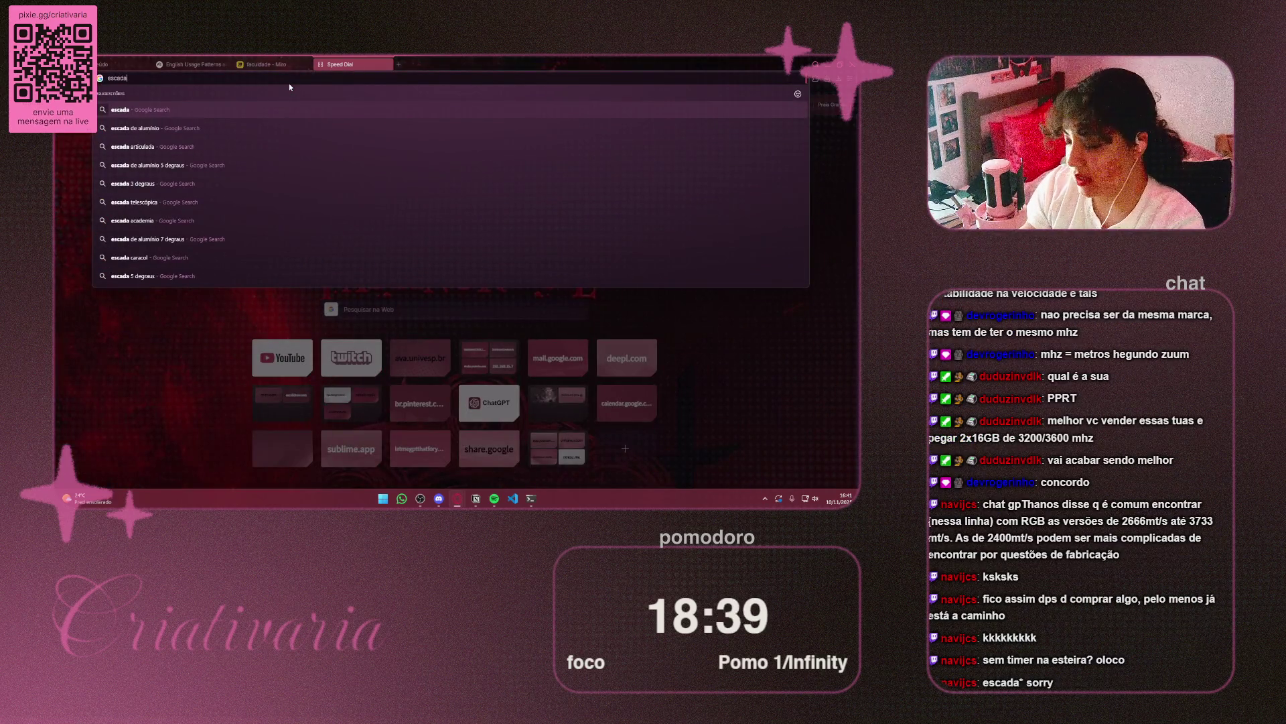
type(" esteira")
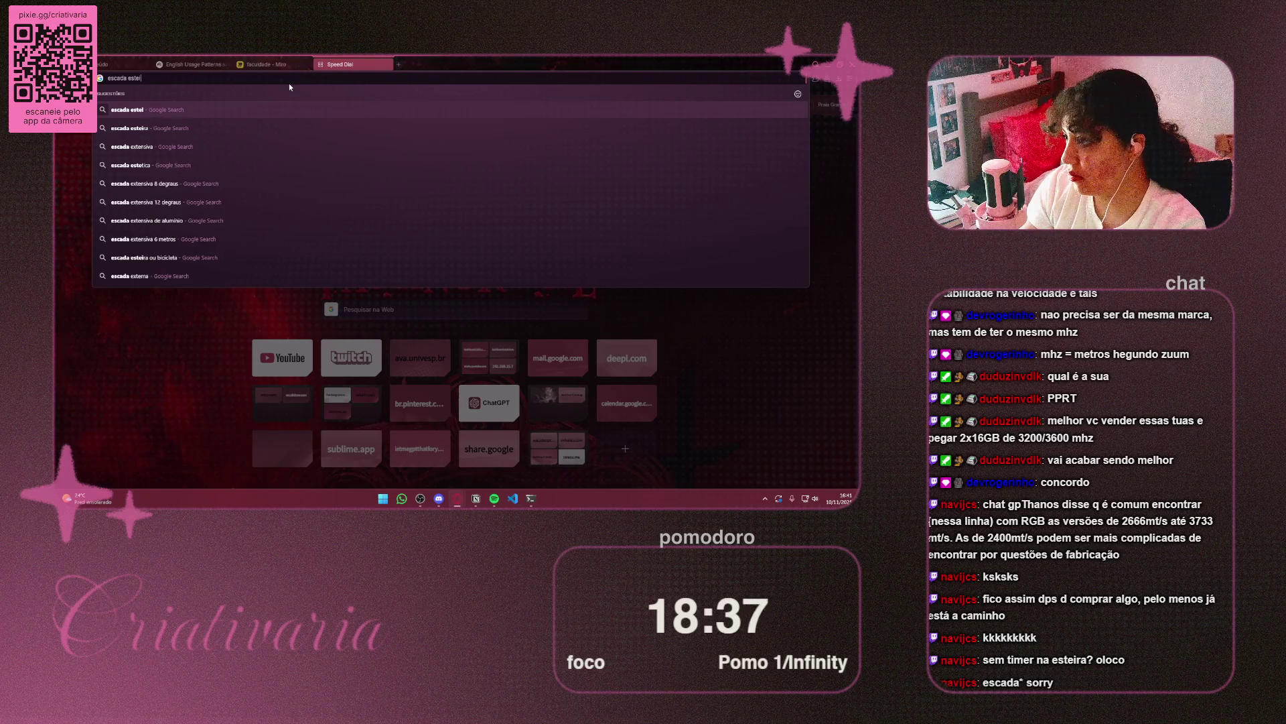
key("Return")
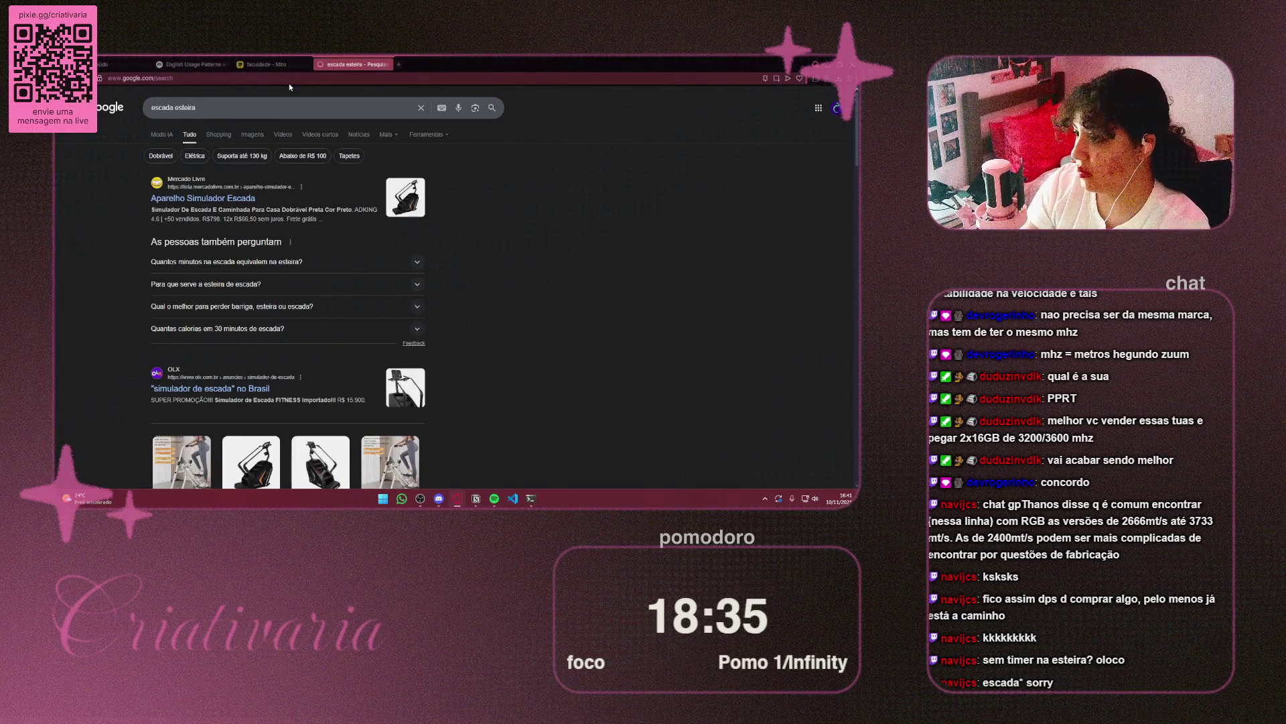
left_click(248, 135)
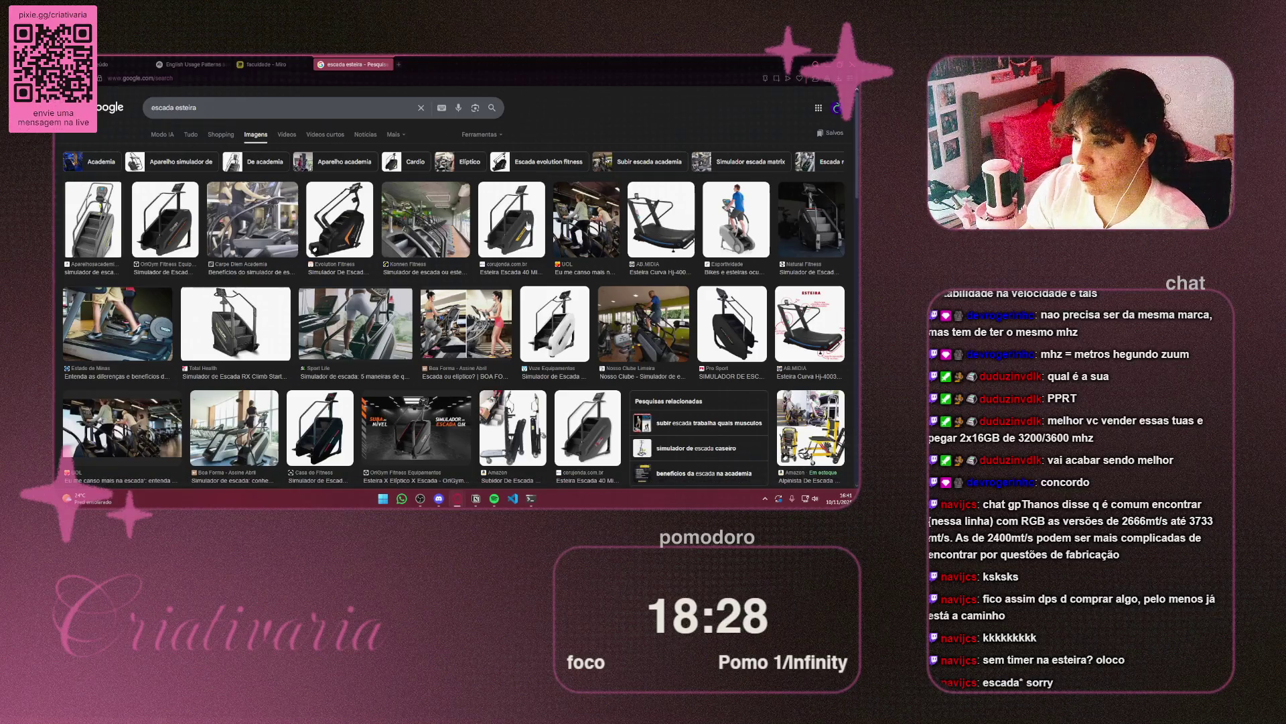
Preview several stair and escalator images, ending on ABMIDIA's Esteira Curva treadmill
left_click(109, 207)
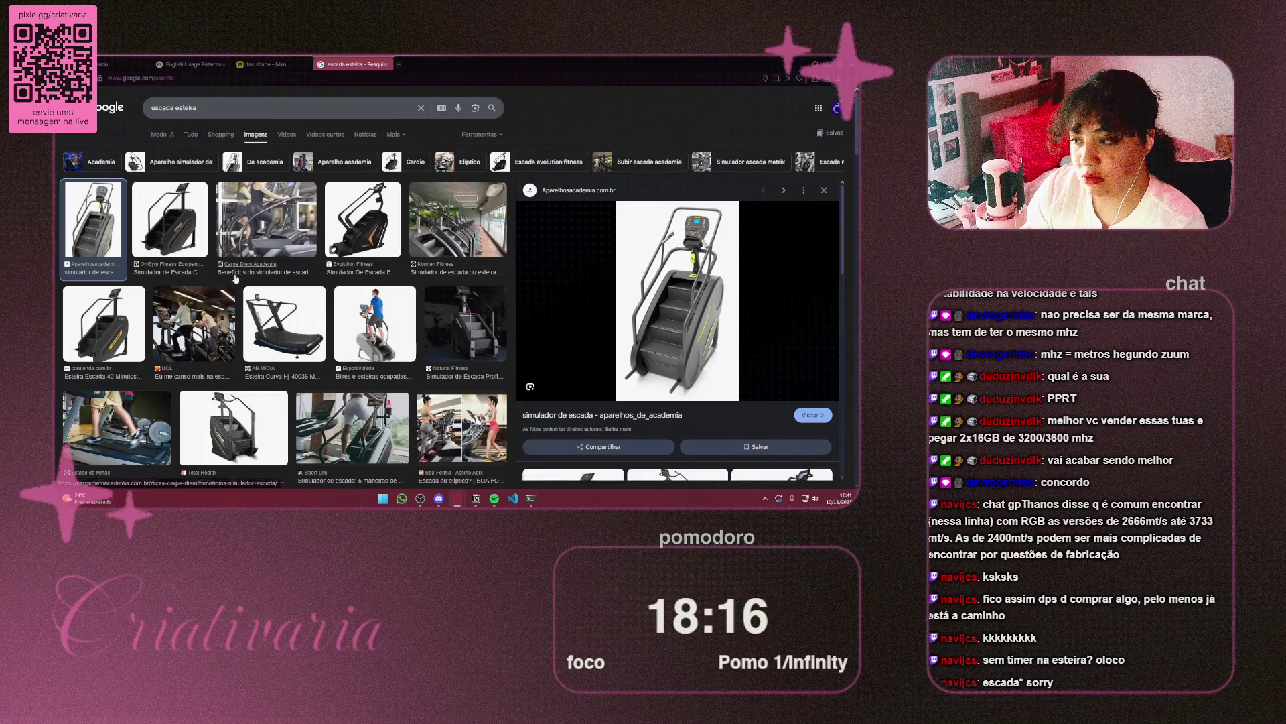
scroll(242, 276, "down", 3)
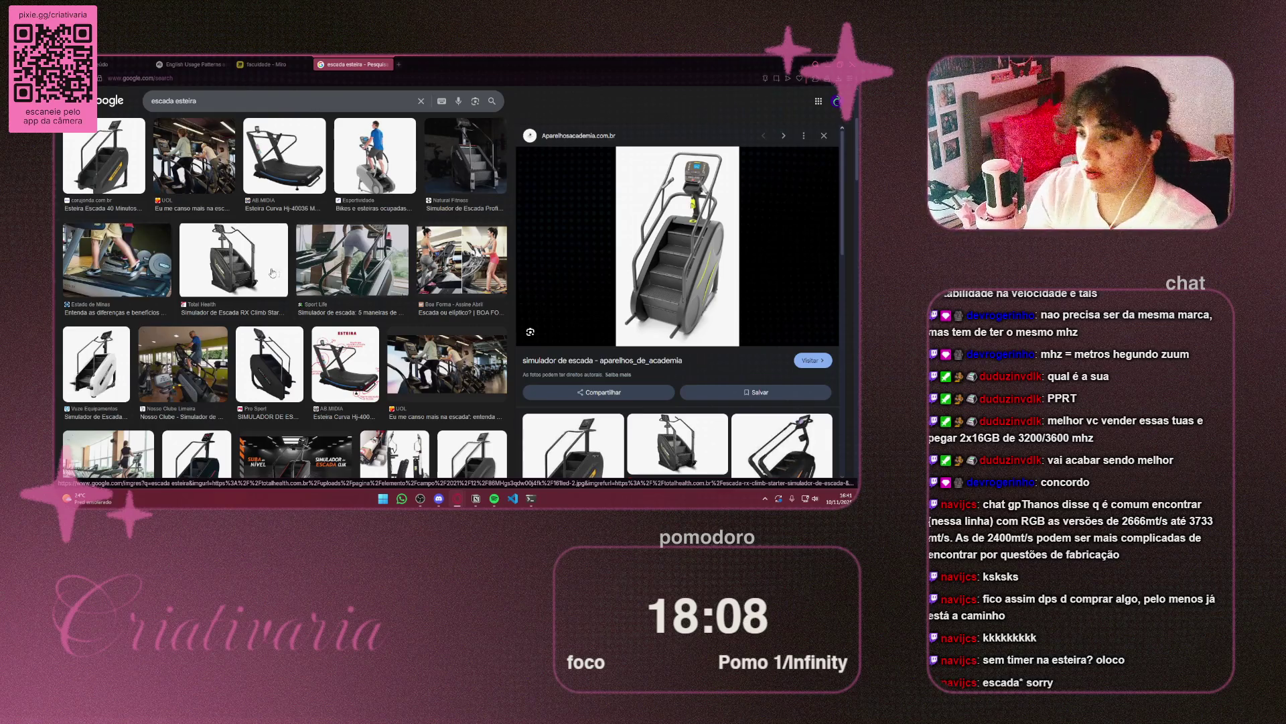
scroll(424, 297, "down", 5)
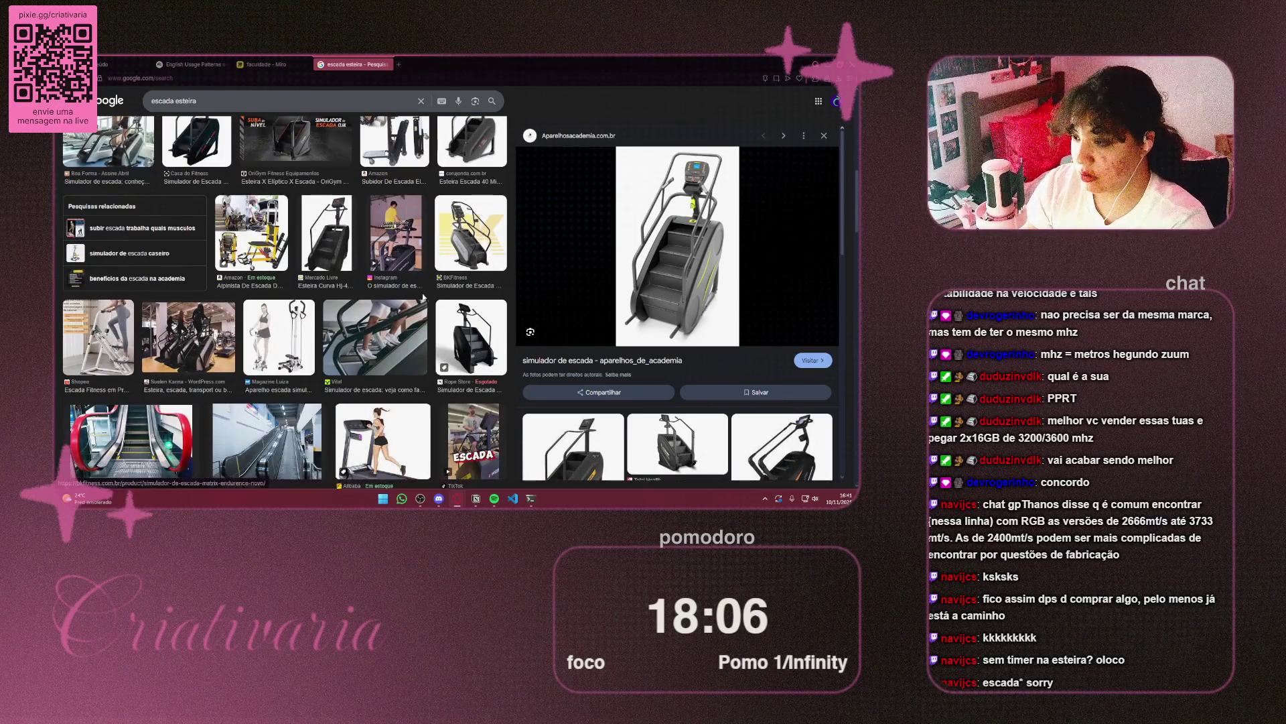
scroll(424, 298, "down", 3)
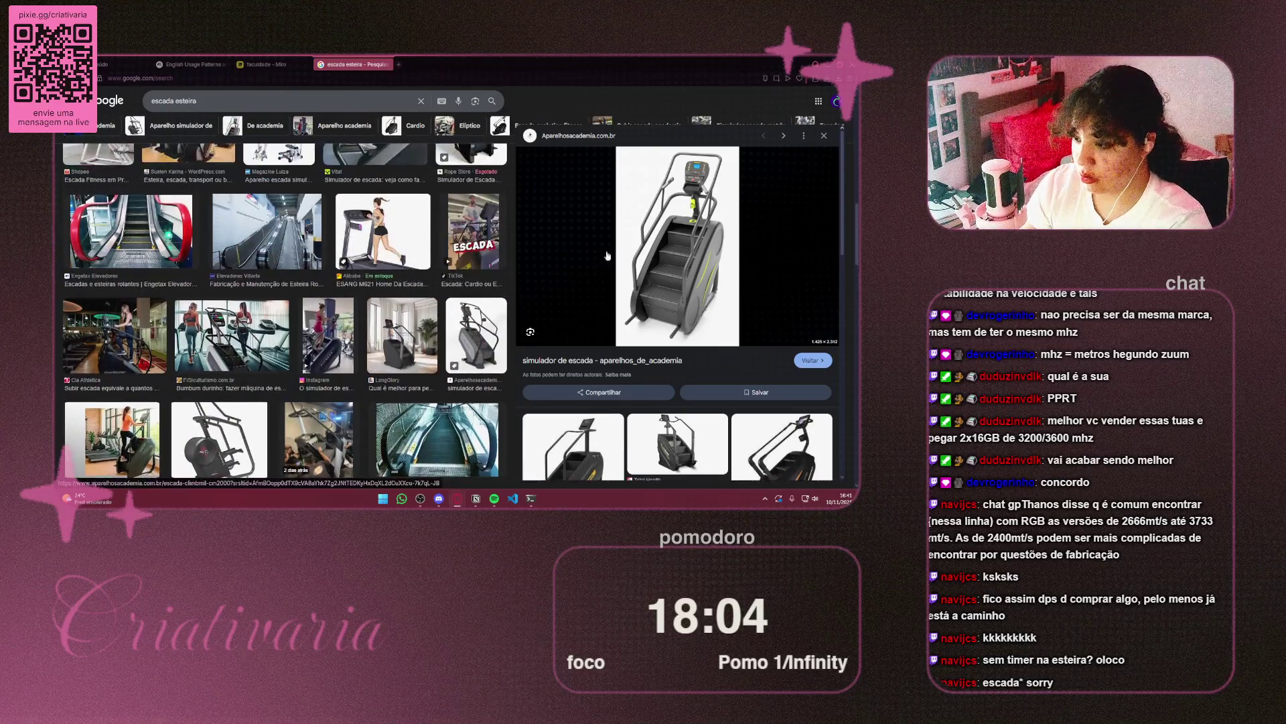
scroll(429, 321, "down", 2)
left_click(433, 331)
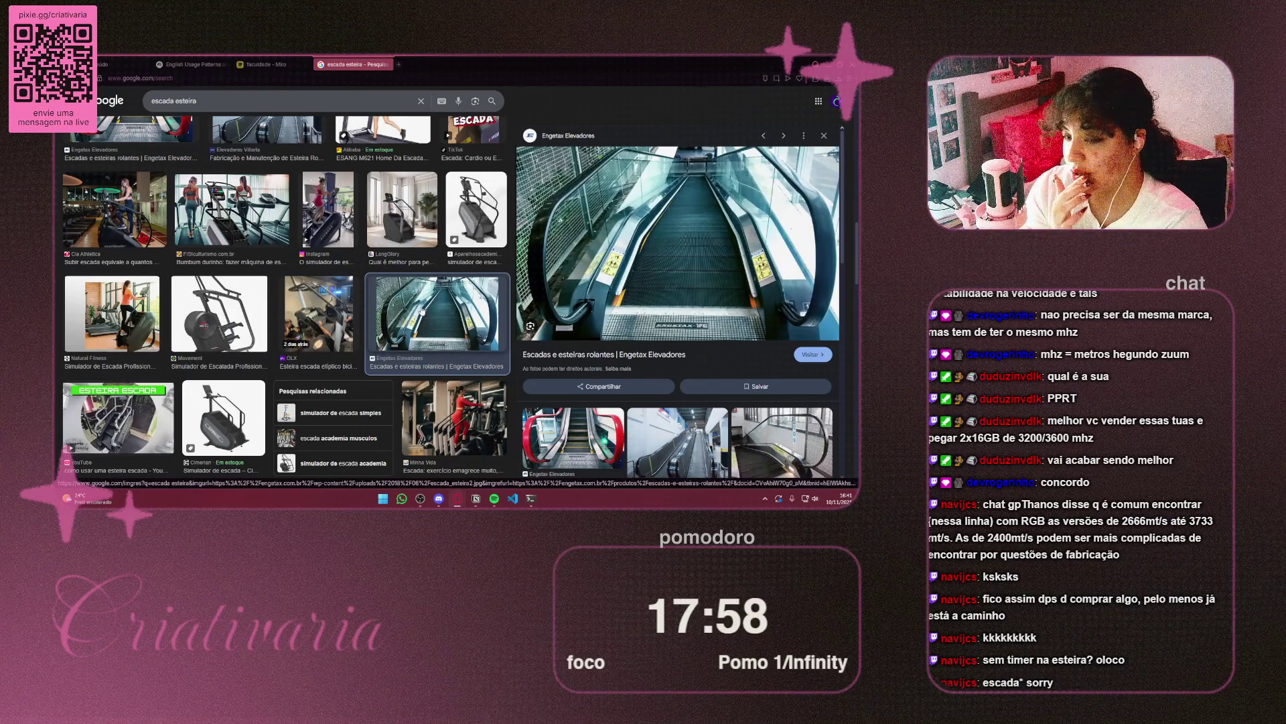
scroll(421, 309, "down", 3)
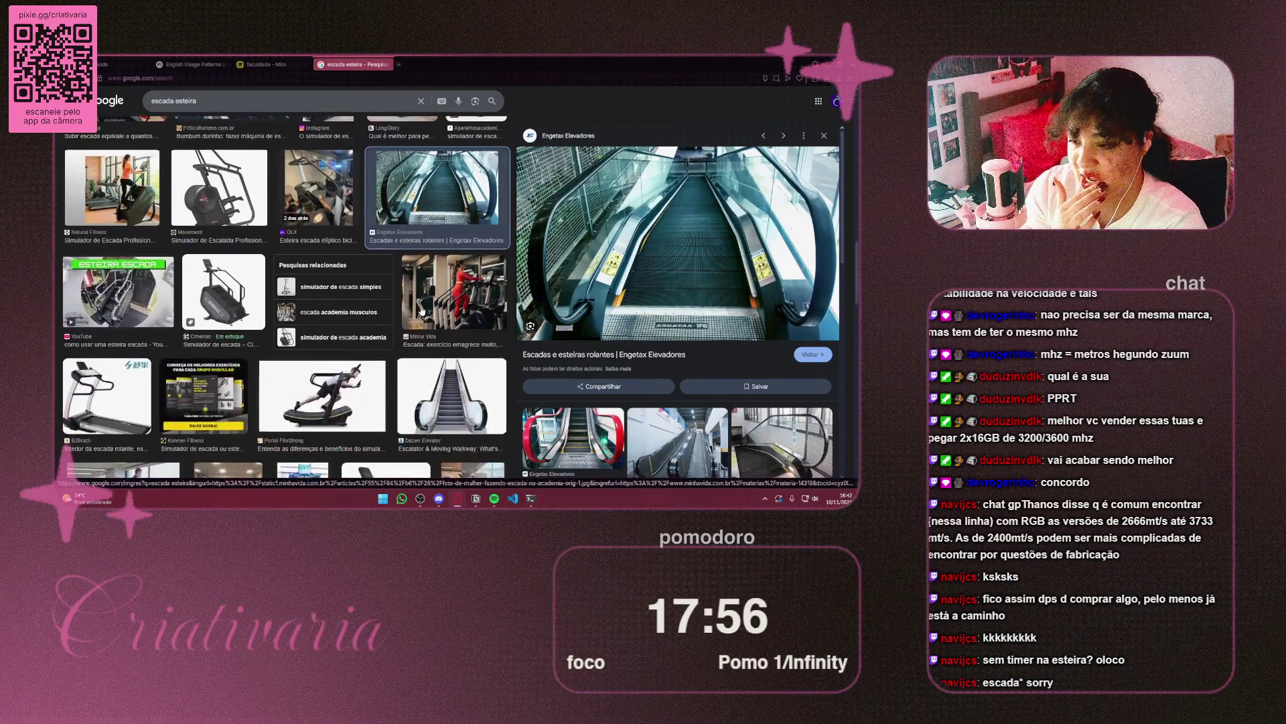
left_click(585, 450)
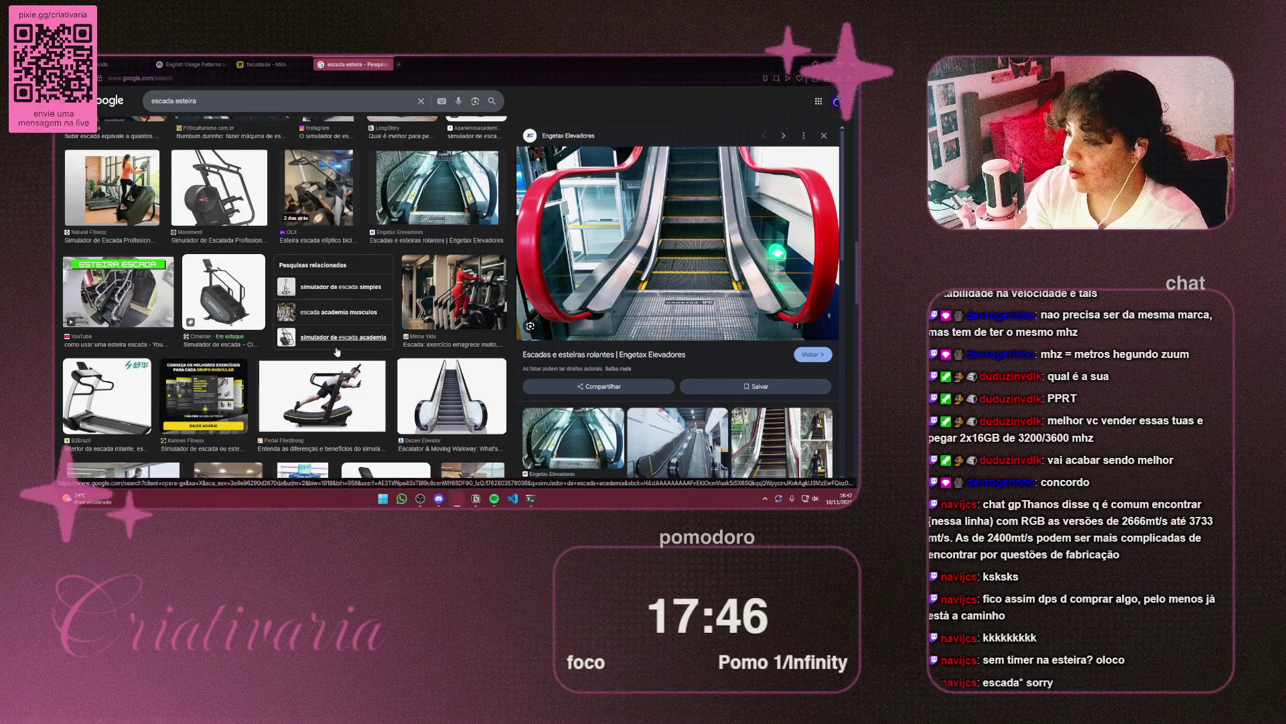
scroll(228, 329, "down", 10)
scroll(387, 346, "up", 5)
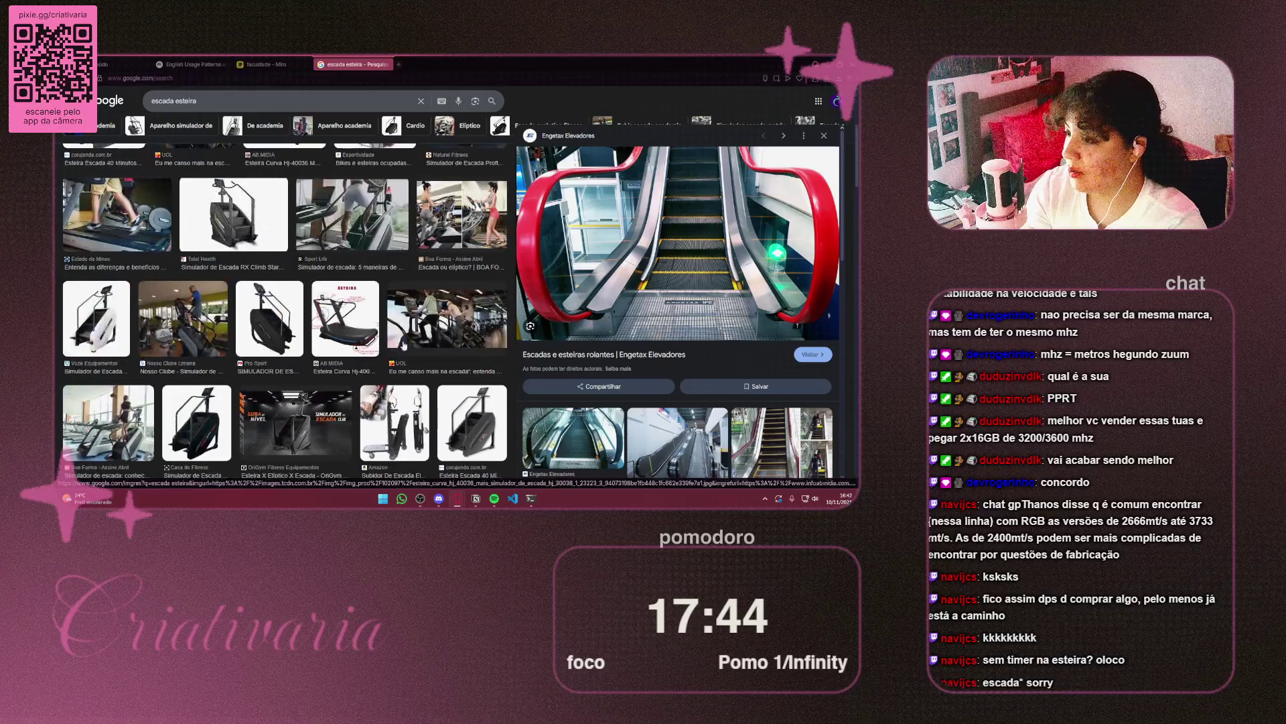
left_click(345, 318)
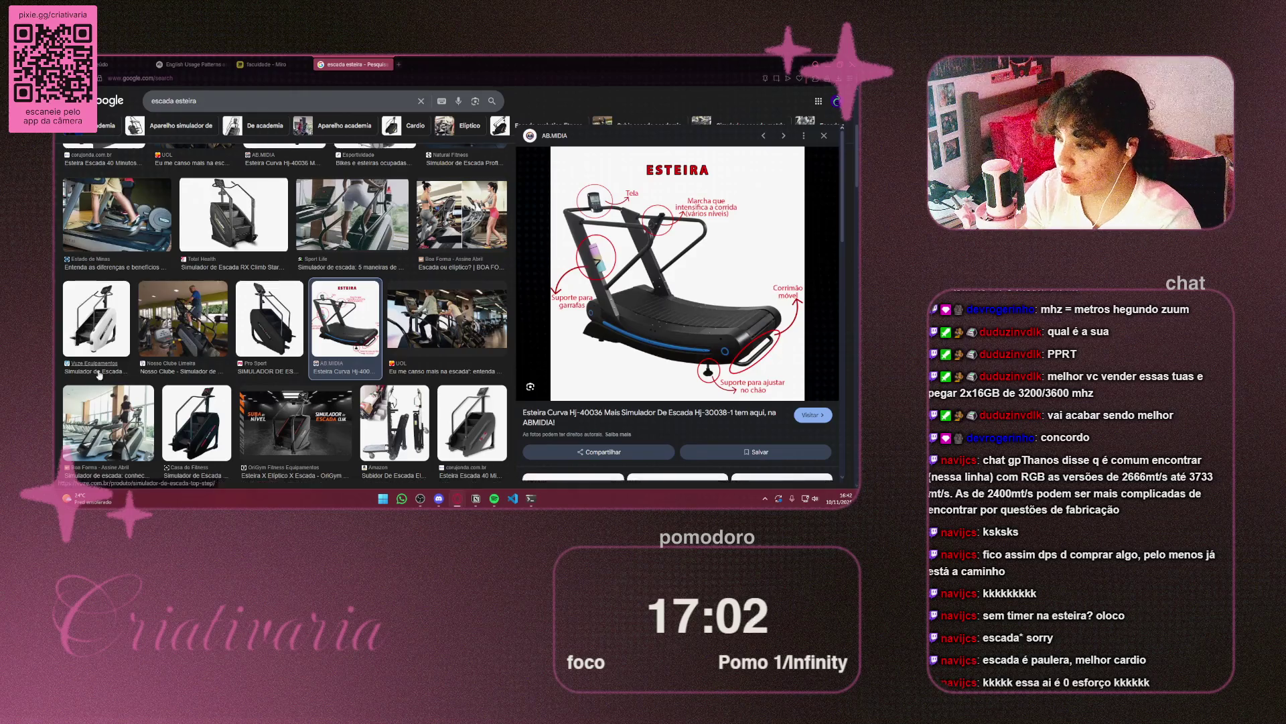
scroll(373, 318, "up", 5)
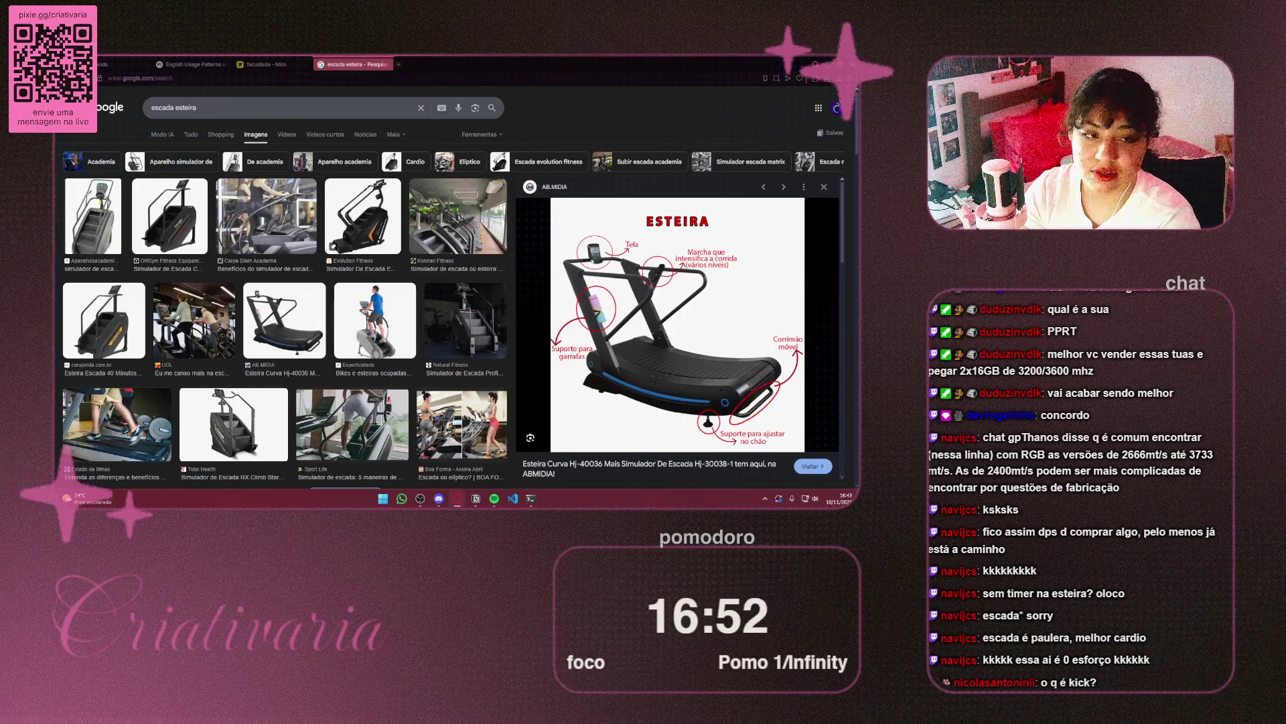
Back on the board, reposition the processos copy and move the Inglês heading left
left_click(387, 65)
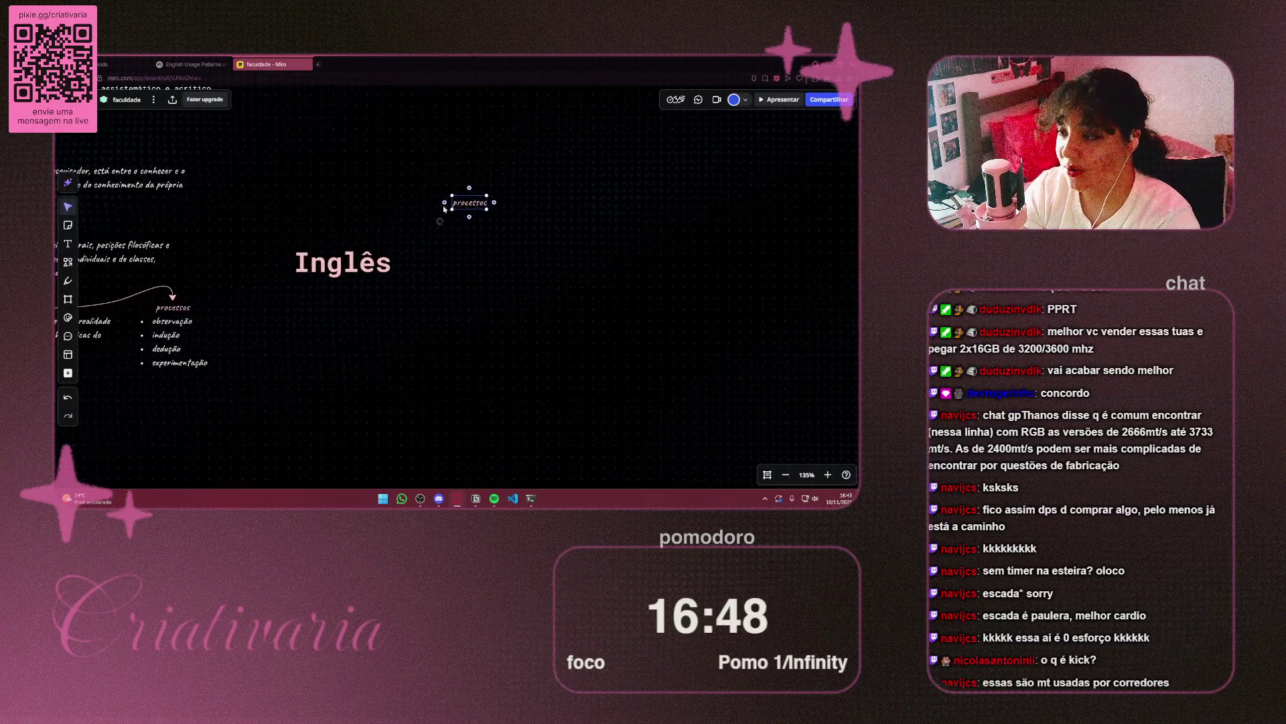
mouse_move(456, 210)
left_mouse_down()
mouse_move(296, 200)
mouse_move(297, 172)
left_mouse_up()
left_click_drag(363, 268, 285, 273)
left_click_drag(310, 175, 318, 175)
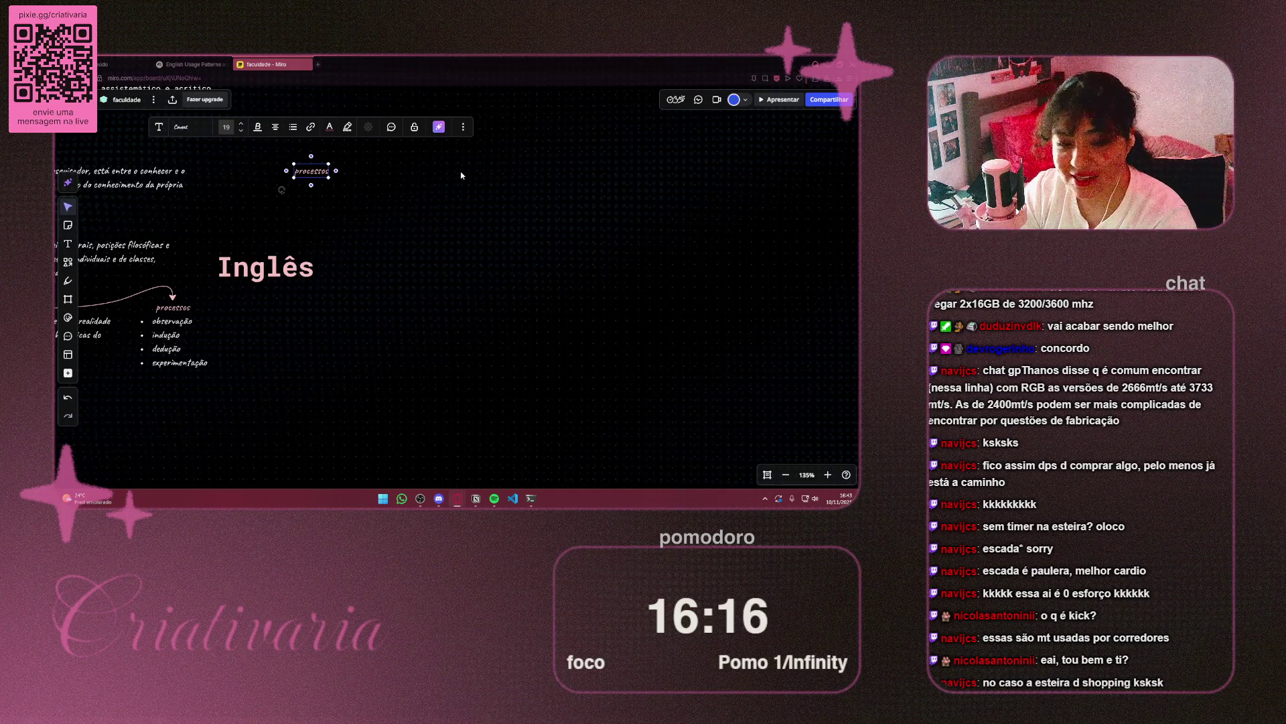
Open a new tab and search for 'escada esteira' images
key("ctrl+t")
type("escada esteira")
key("Return")
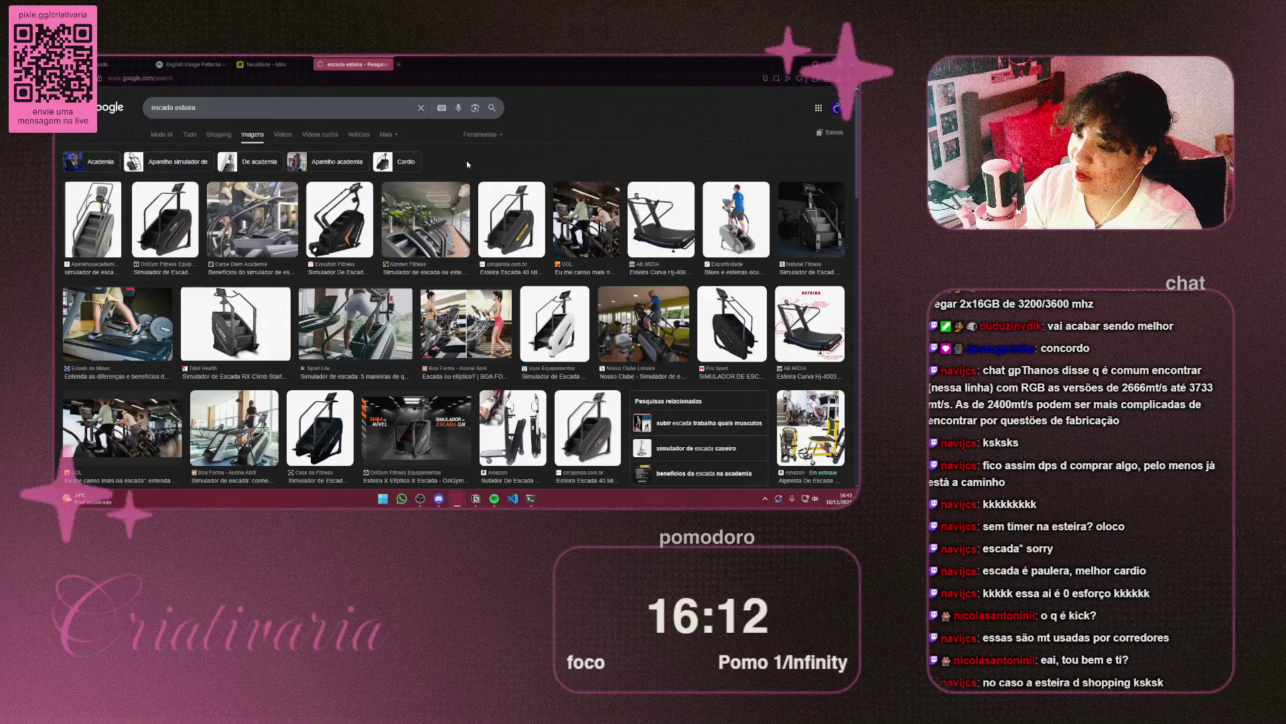
Scroll the escada esteira results and preview MeuElevador's escalator diagram
key("Return")
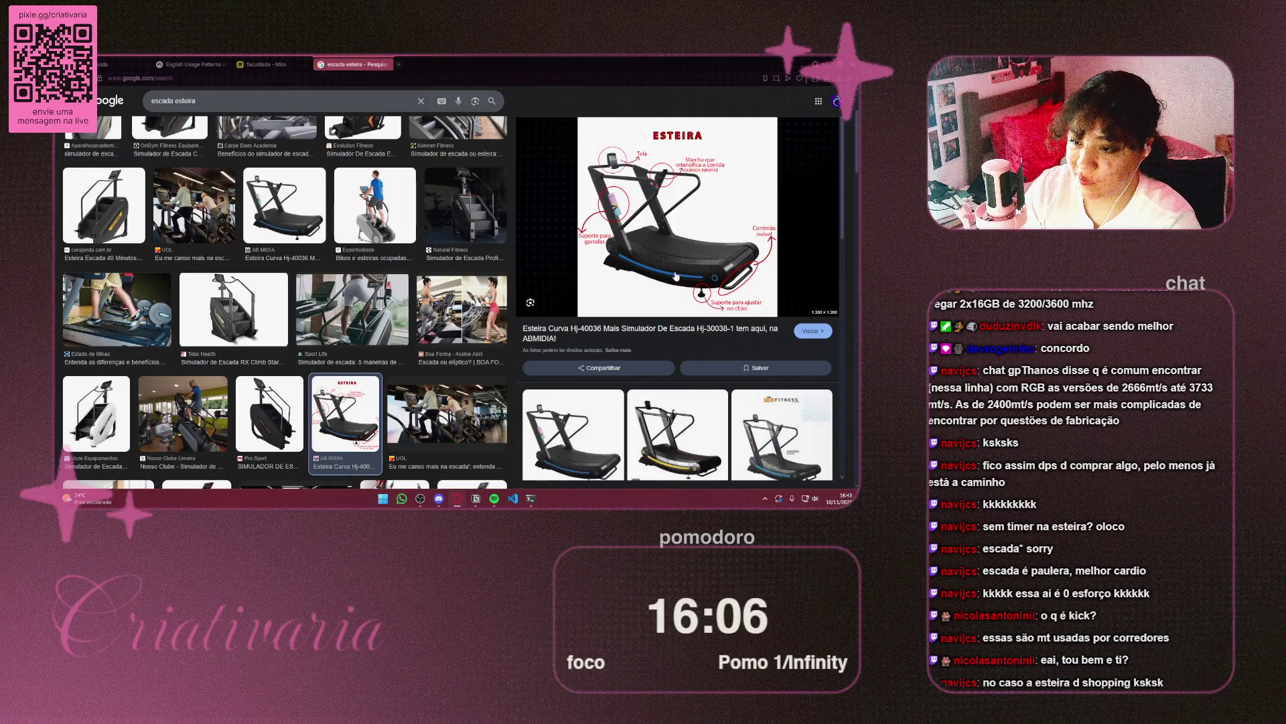
scroll(675, 276, "down", 3)
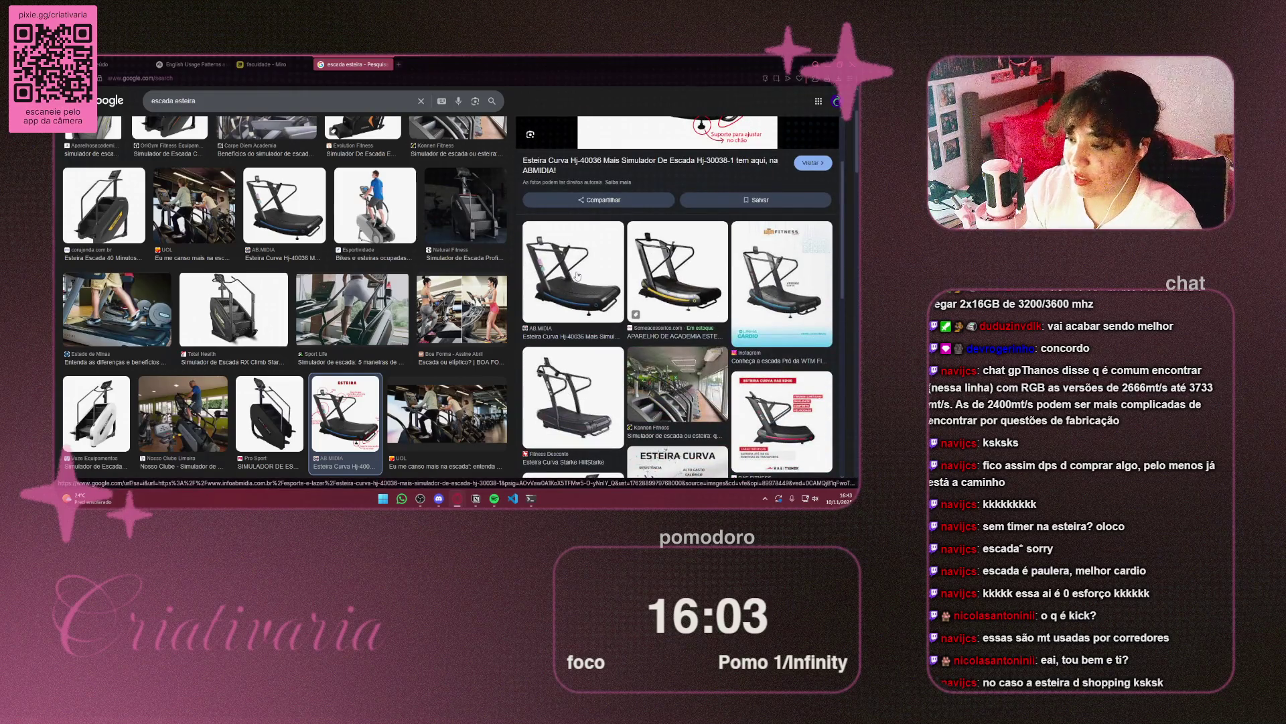
scroll(341, 252, "down", 3)
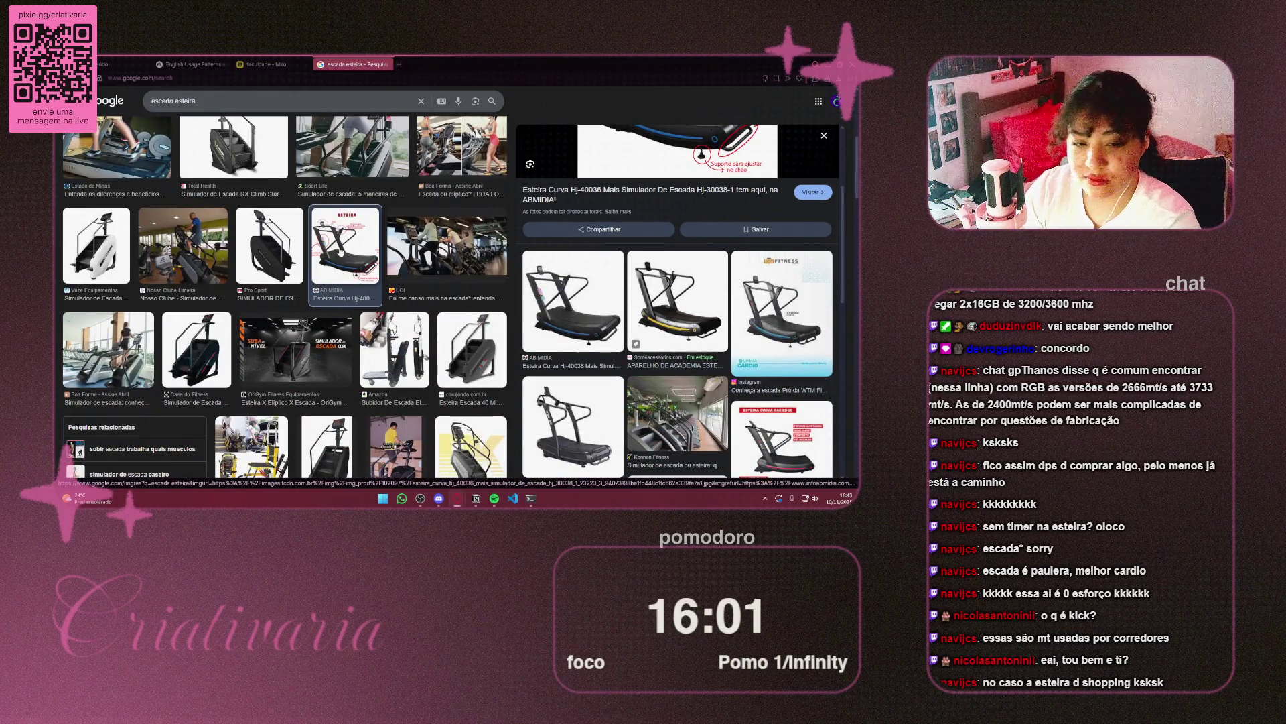
scroll(341, 252, "down", 5)
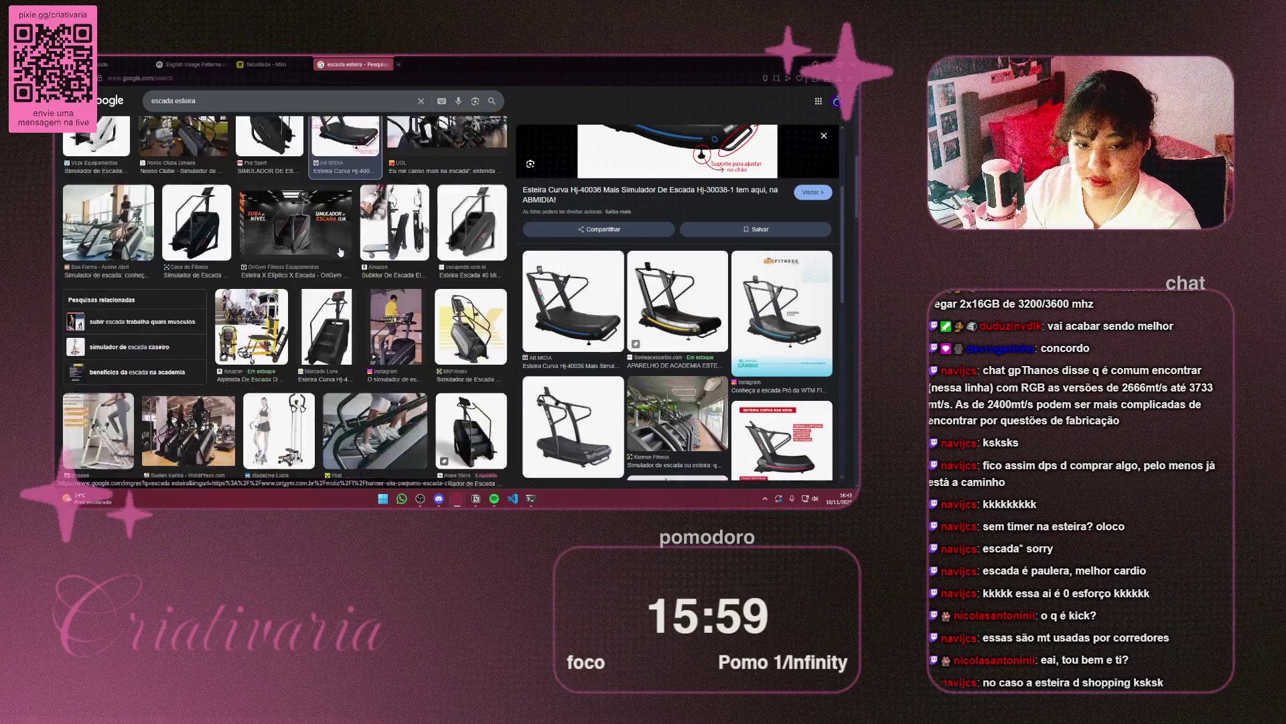
scroll(341, 252, "down", 5)
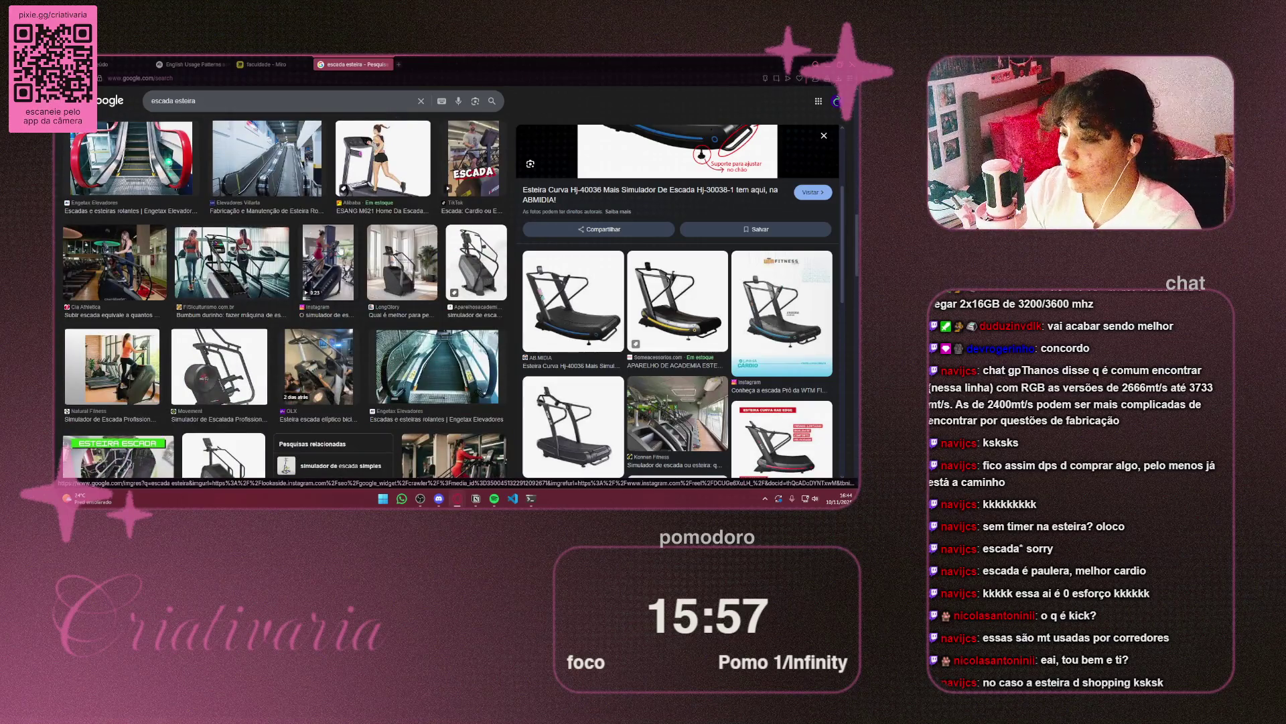
scroll(341, 252, "down", 5)
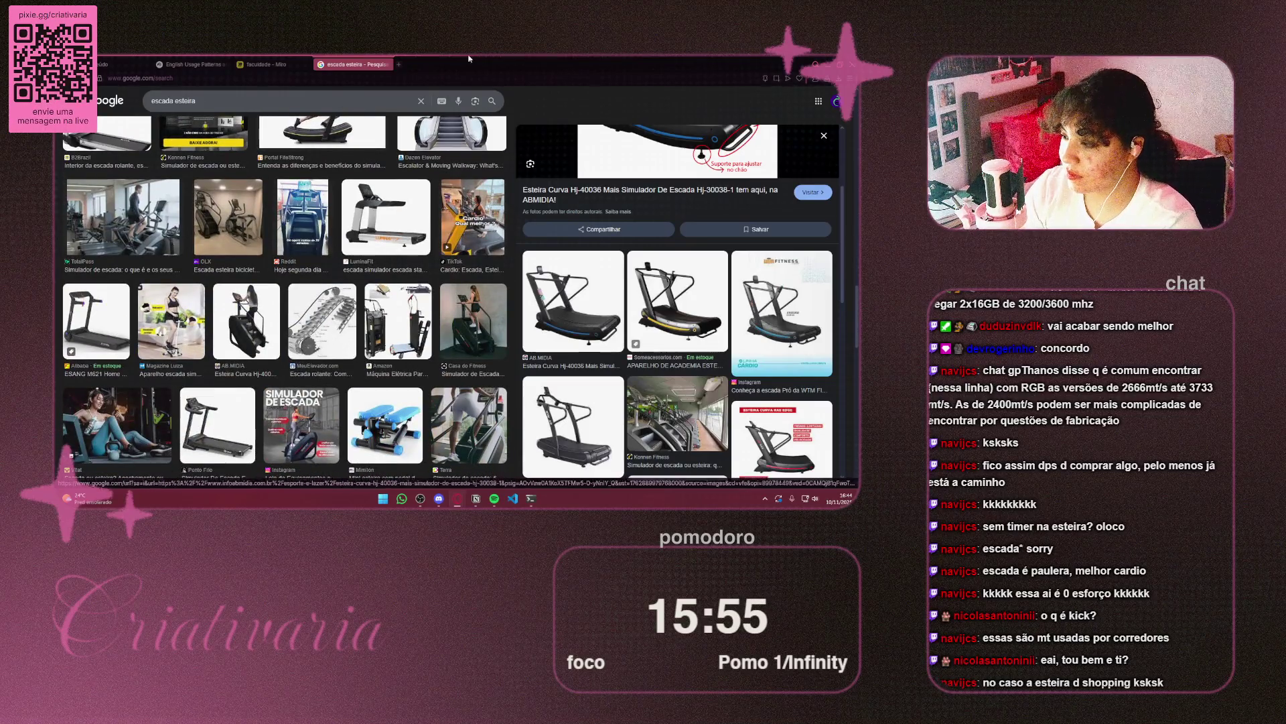
left_click(326, 331)
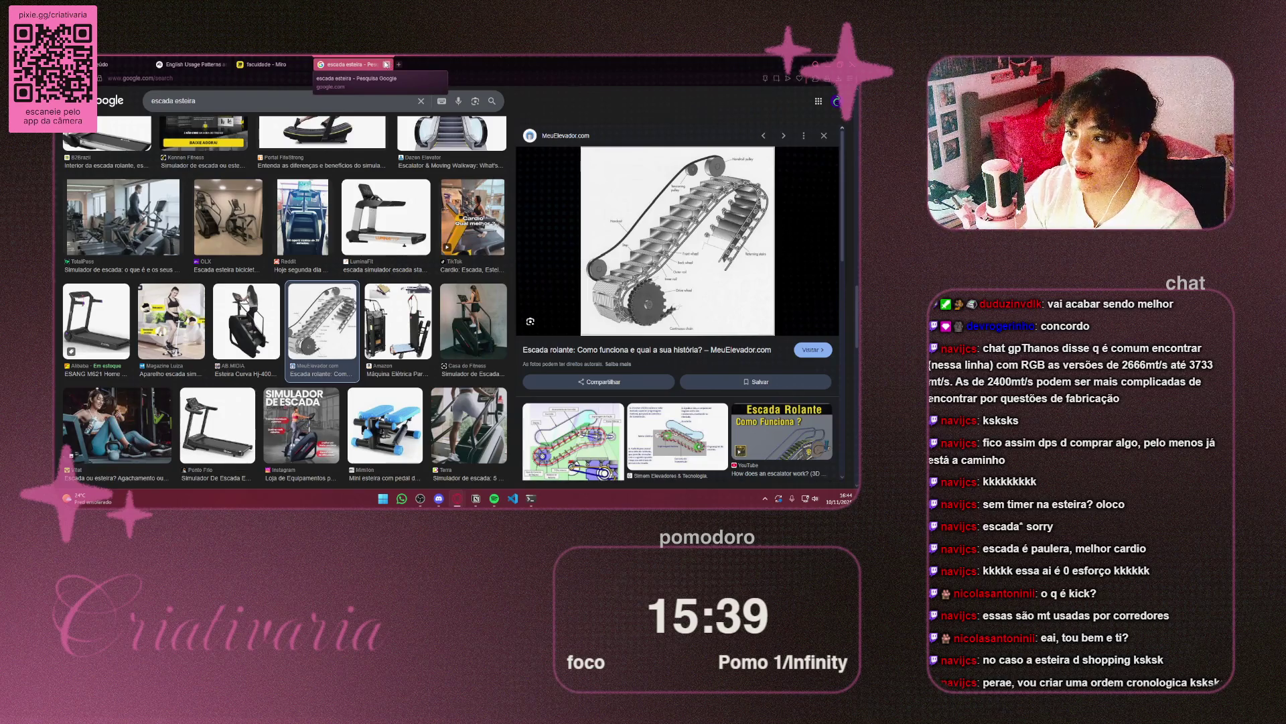
Return to the board, pan to the Inglês area, and move processos right
left_click(386, 65)
mouse_move(304, 220)
left_mouse_down()
mouse_move(460, 251)
mouse_move(471, 276)
left_mouse_up()
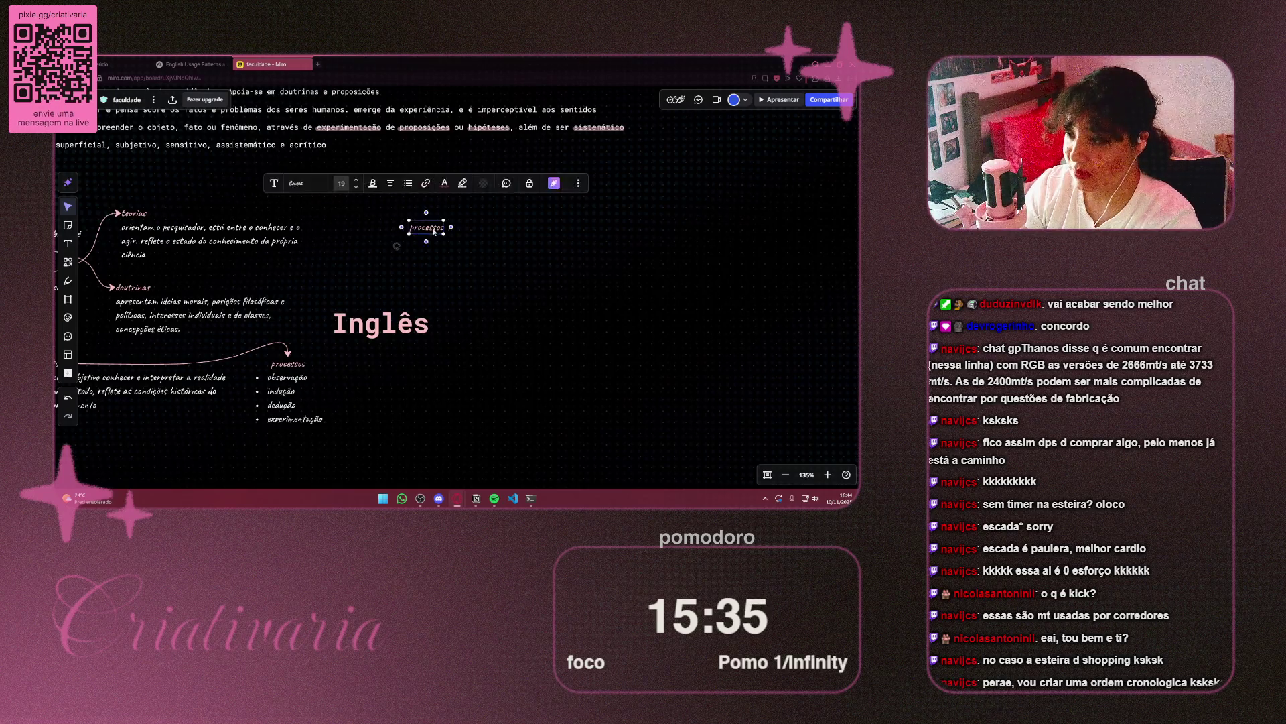
mouse_move(433, 231)
left_mouse_down()
mouse_move(501, 245)
mouse_move(375, 288)
mouse_move(380, 307)
left_mouse_up()
Connect processos to Inglês with a reversed dark red curved connector, then shift processos right
left_click(488, 244)
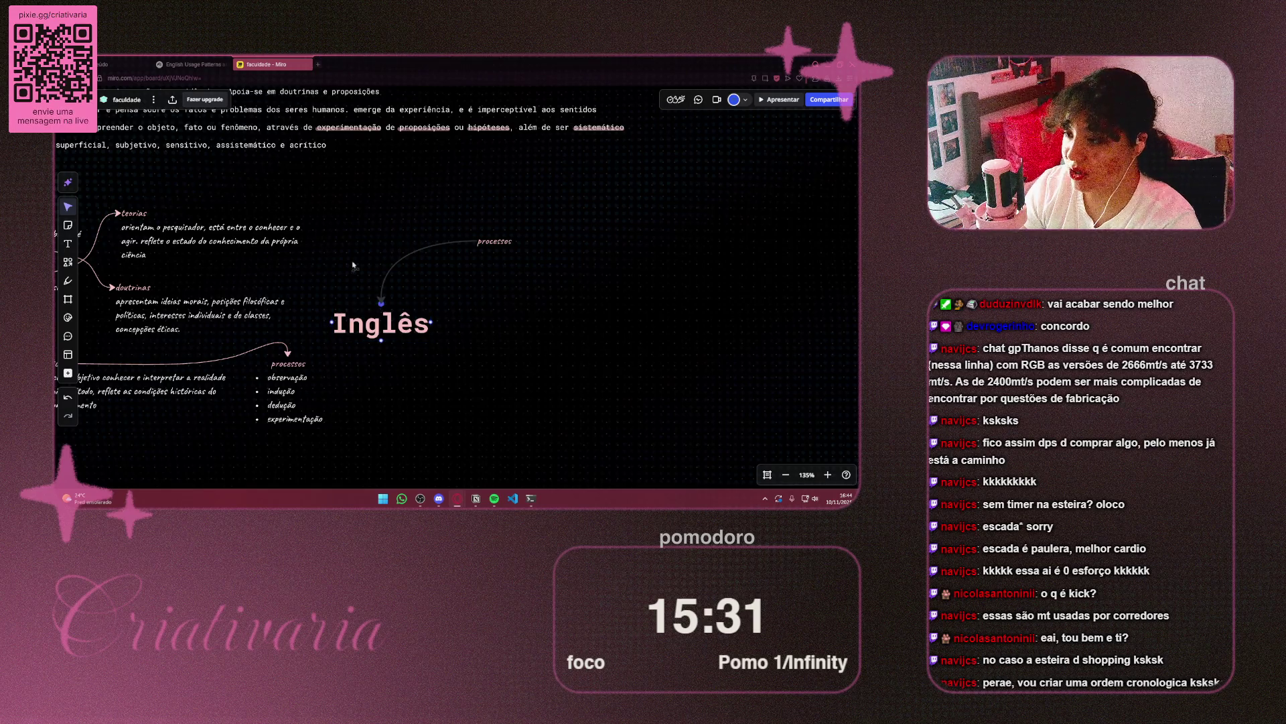
left_click(356, 208)
left_click(409, 205)
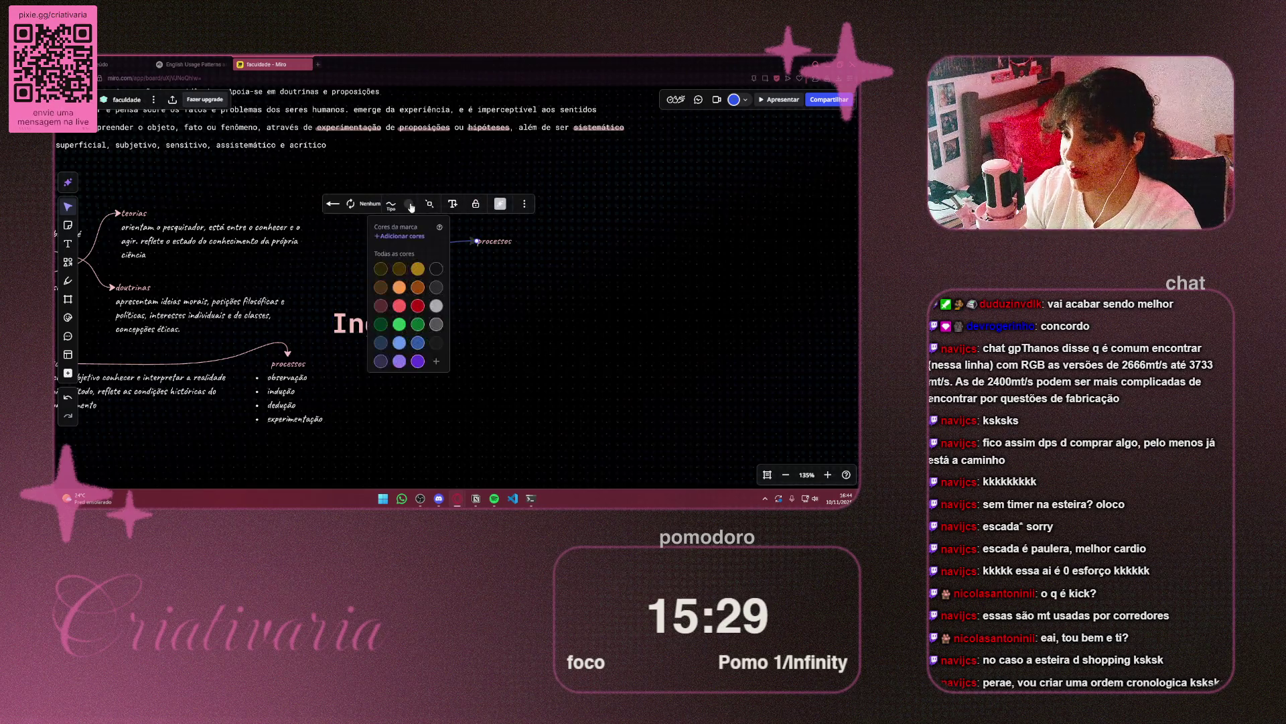
left_click(389, 307)
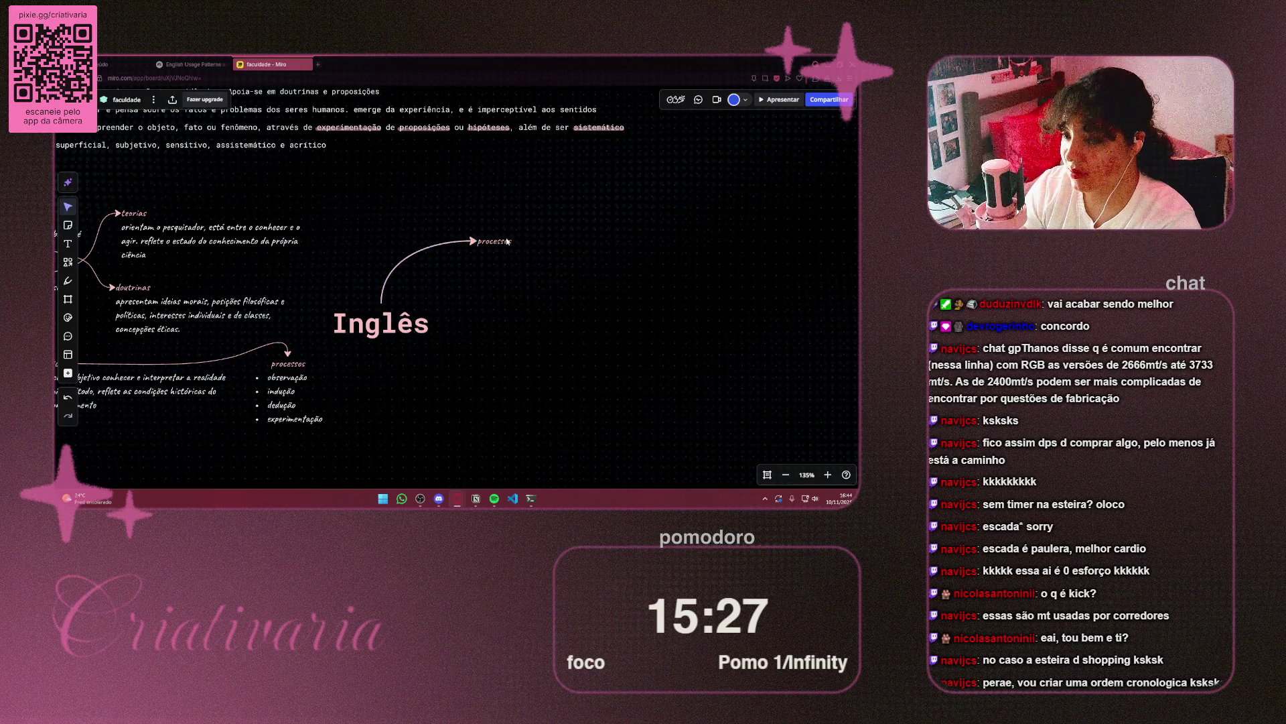
left_click(391, 204)
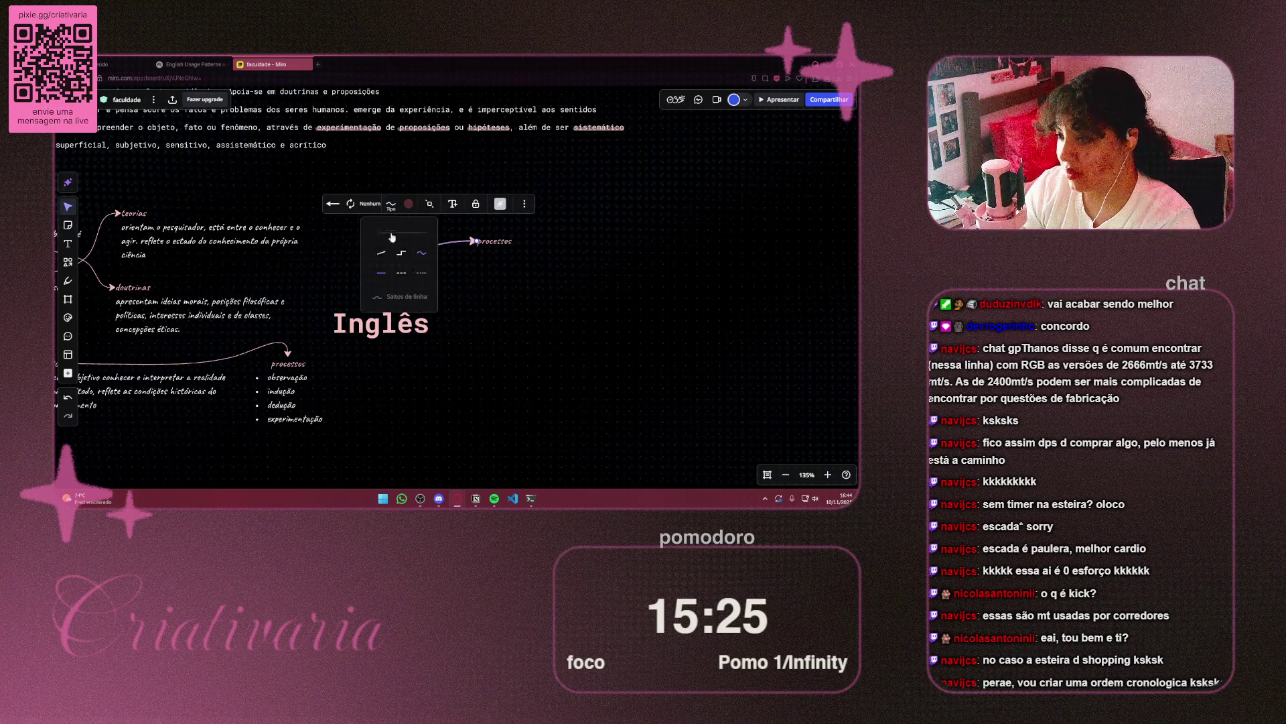
left_click(577, 276)
left_click(500, 236)
left_click_drag(499, 236, 565, 243)
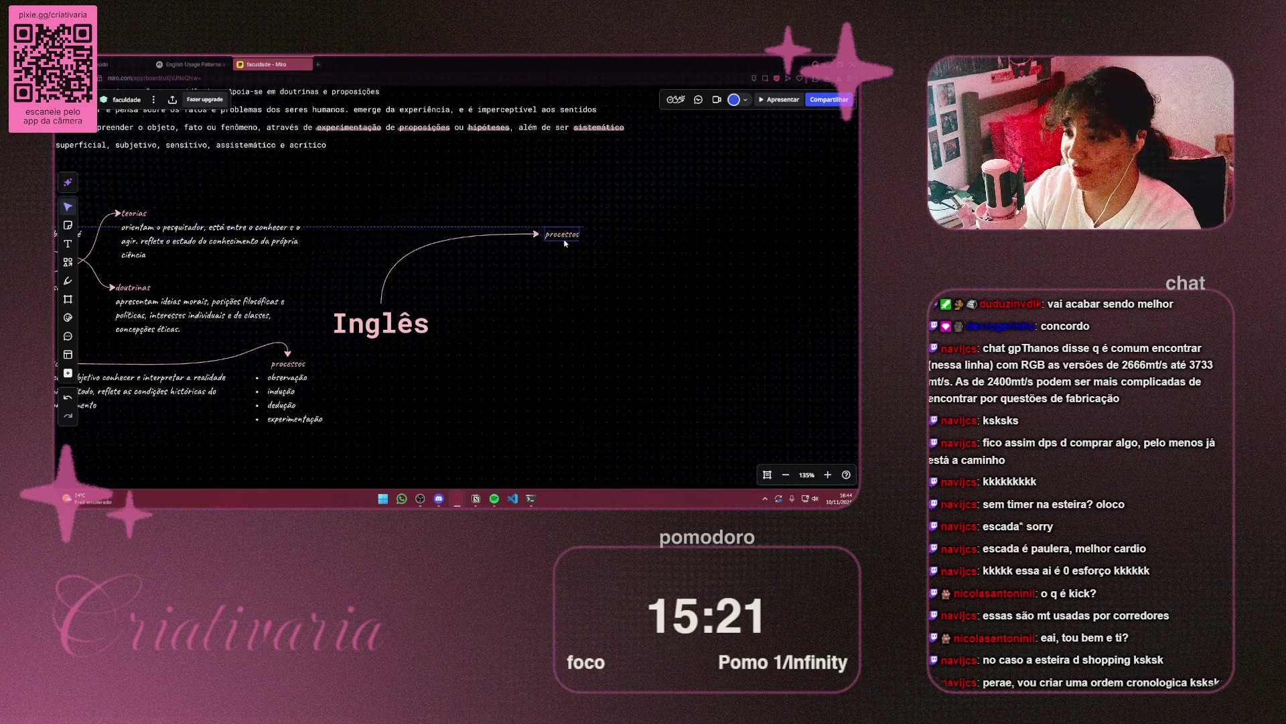
Duplicate the teorias description and place one copy below the processos label
scroll(503, 277, "down", 3)
left_click_drag(366, 236, 430, 222)
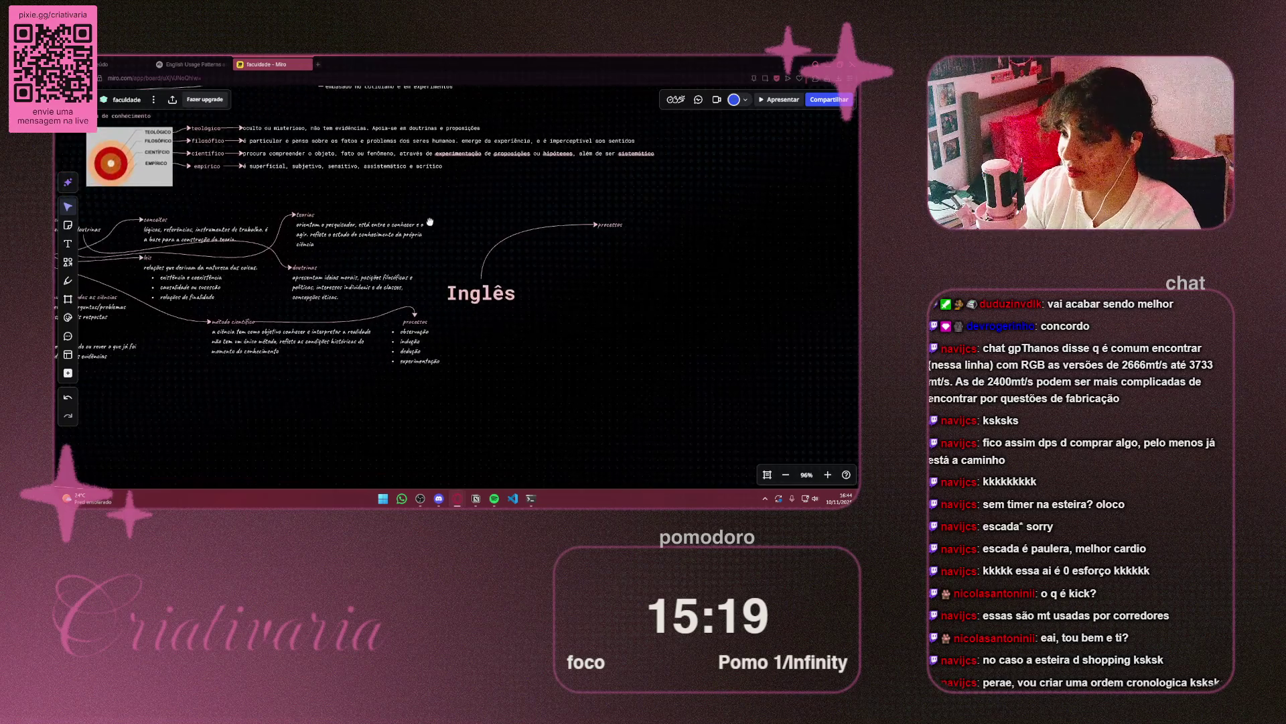
left_click(389, 236)
key("ctrl+d")
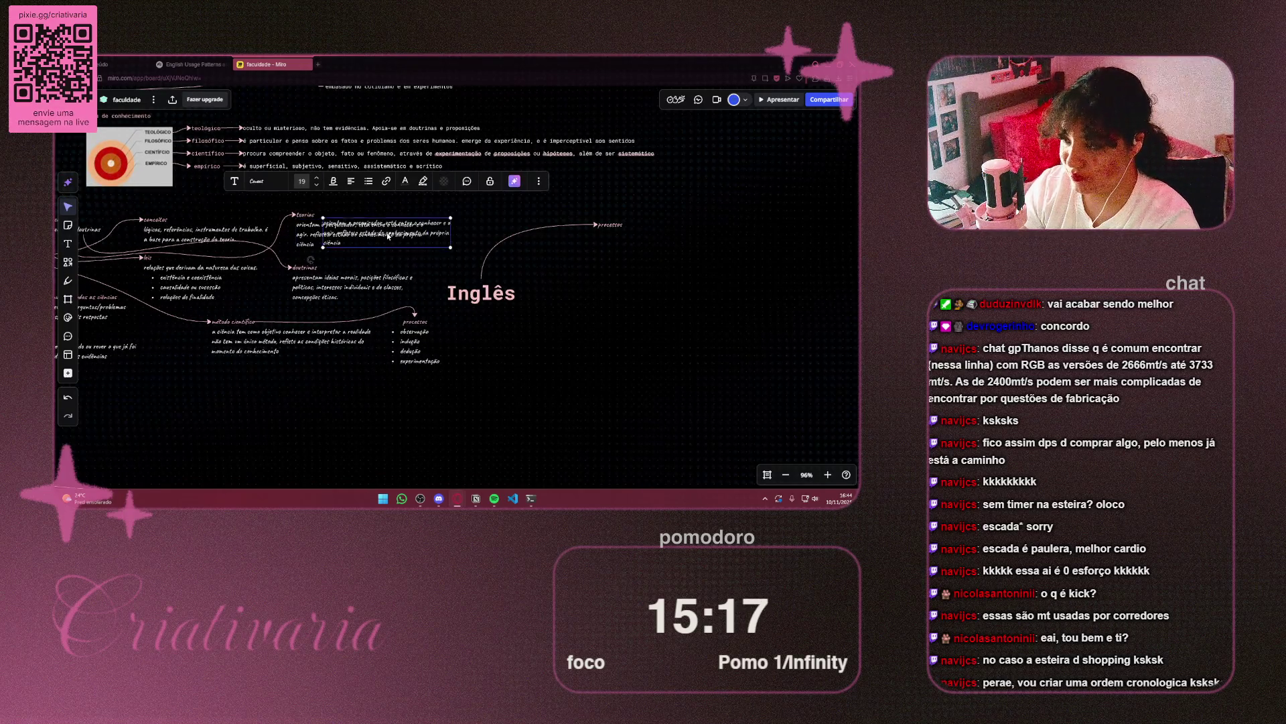
left_click_drag(400, 225, 621, 248)
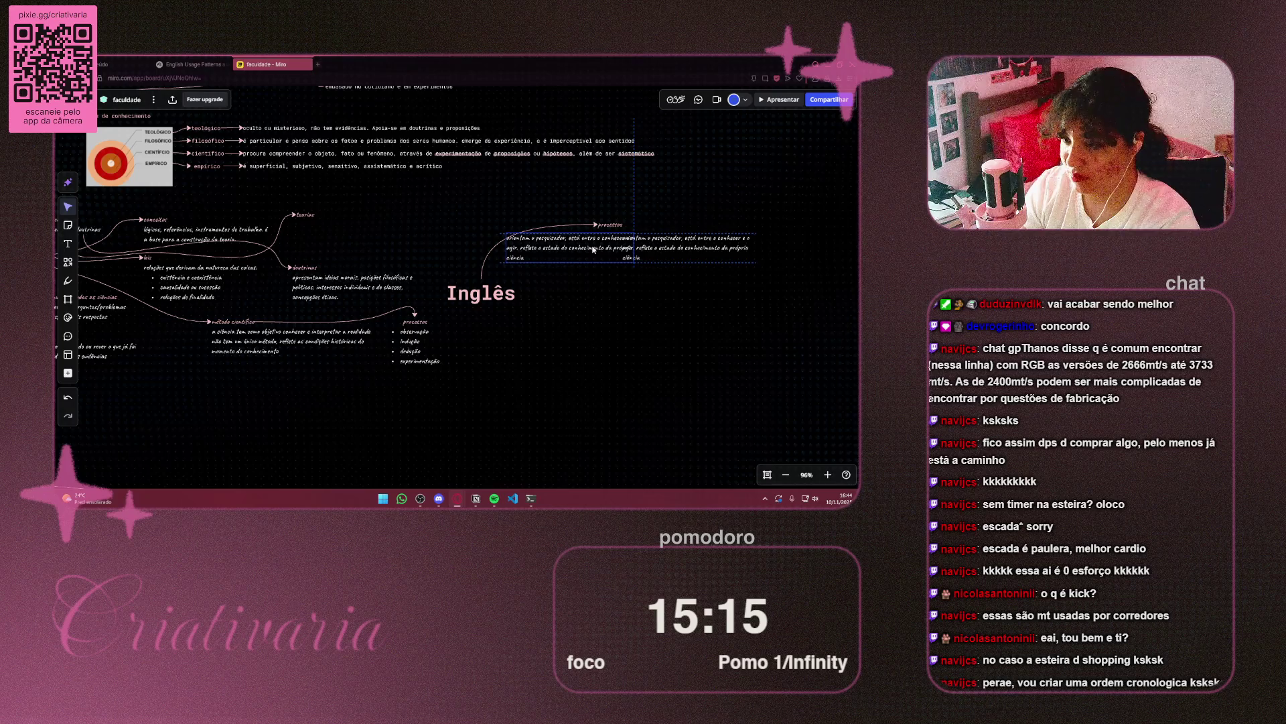
left_click(621, 248)
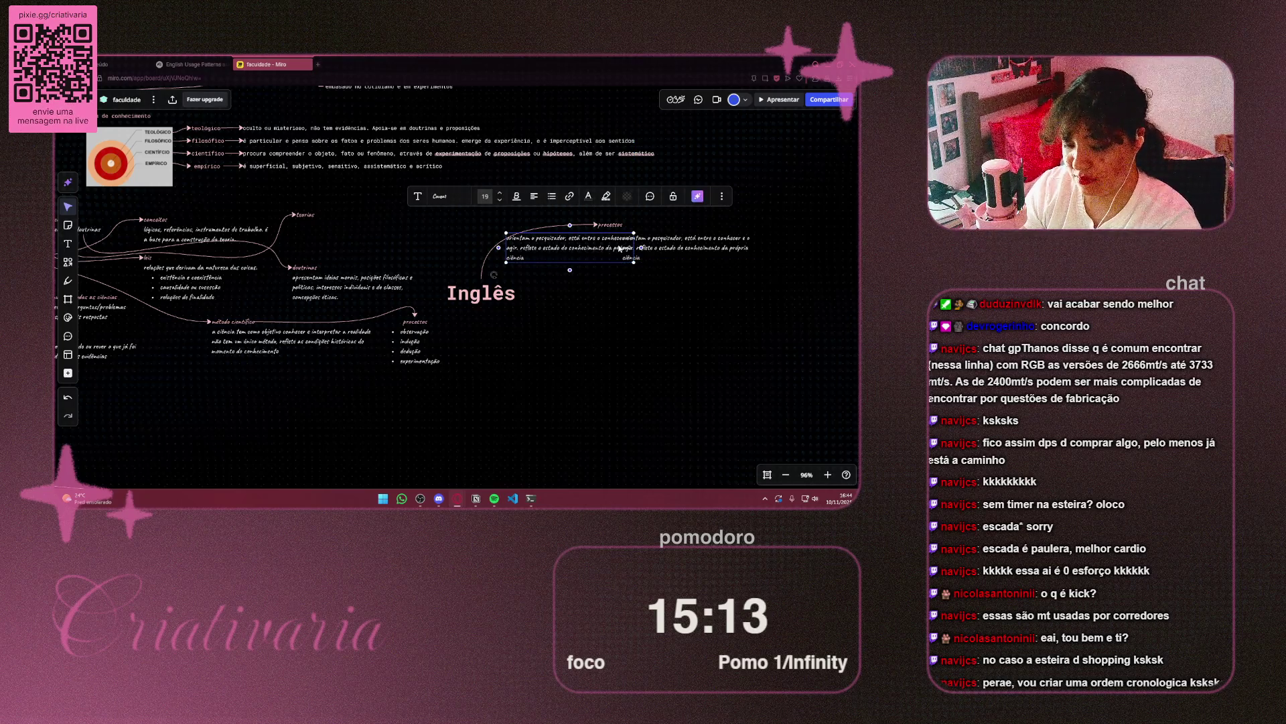
key("Delete")
left_click(704, 249)
left_click_drag(703, 249, 631, 246)
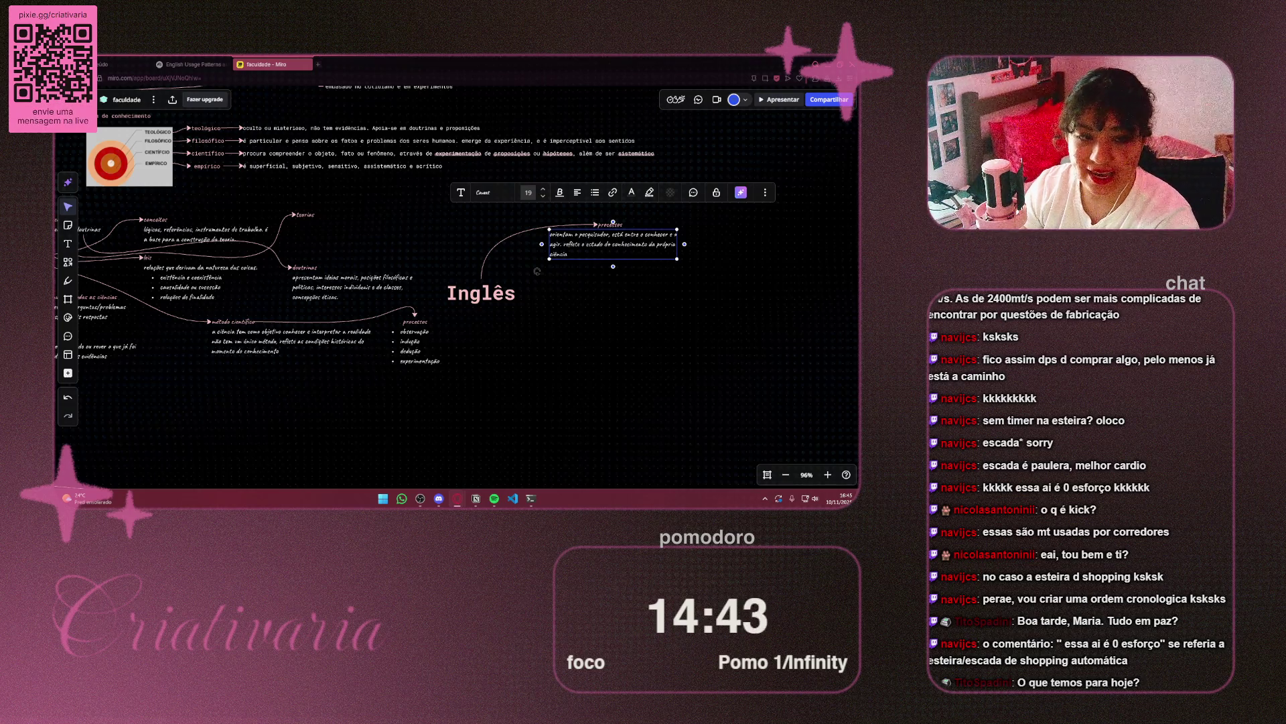
left_click(611, 328)
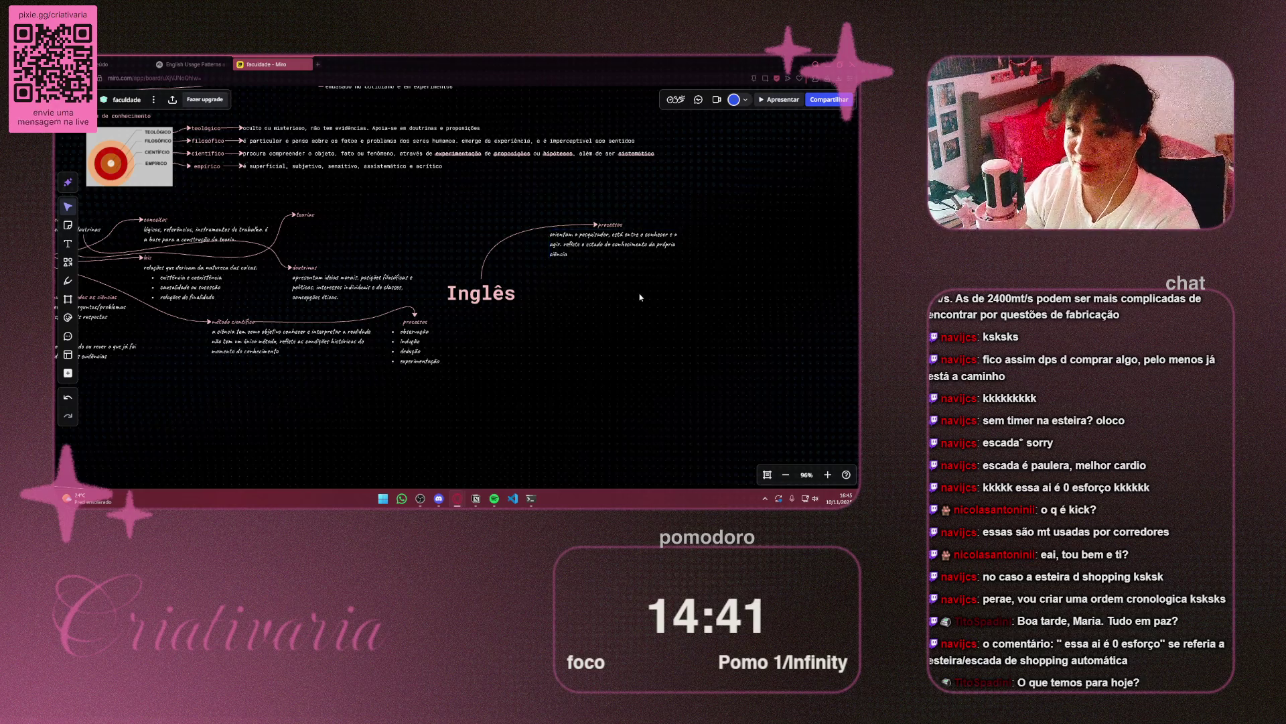
Select the Inglês title with its connector and notes and drag the group right
scroll(635, 294, "up", 4)
scroll(510, 347, "down", 1)
scroll(511, 348, "down", 5)
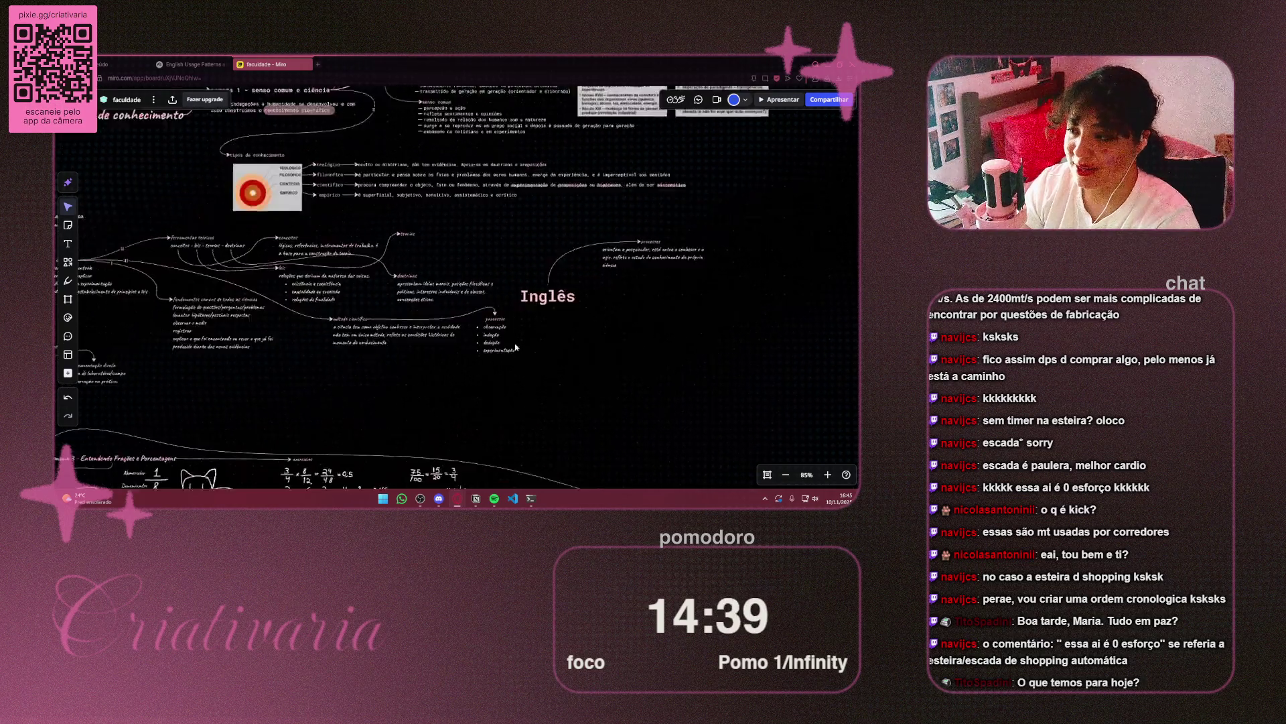
scroll(484, 267, "down", 2)
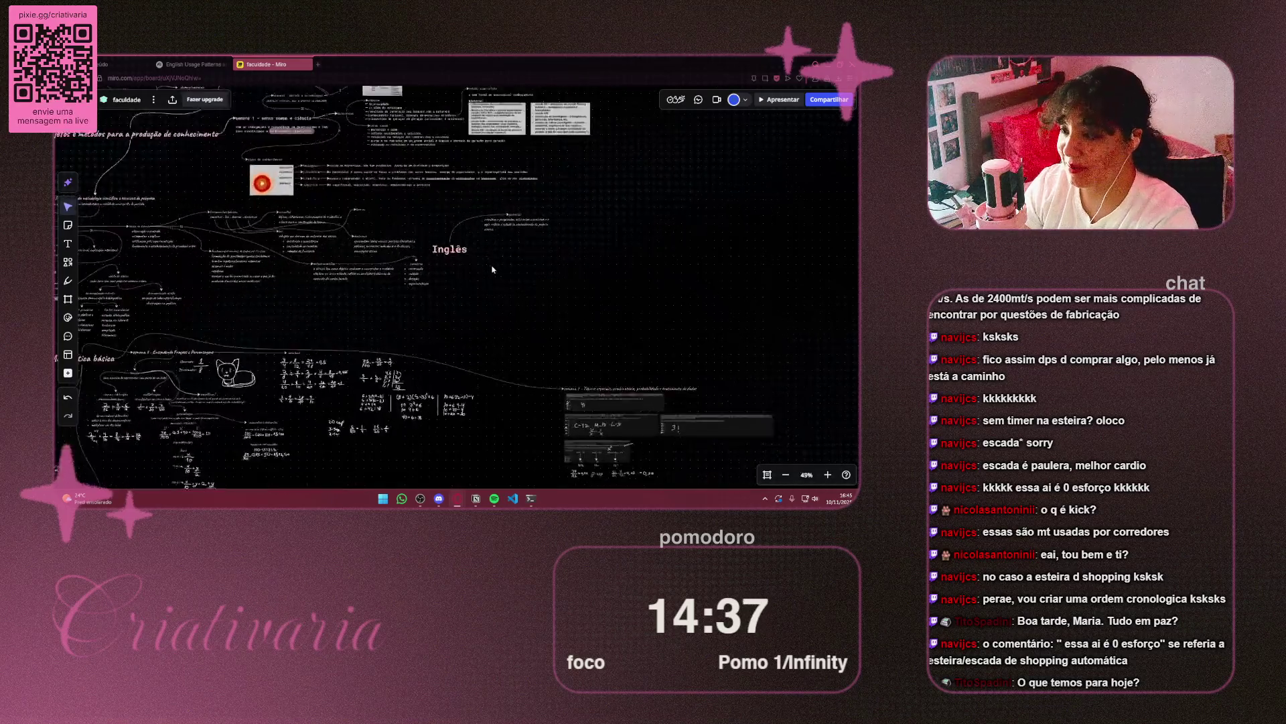
mouse_move(595, 182)
left_mouse_down()
mouse_move(417, 262)
mouse_move(433, 266)
left_mouse_up()
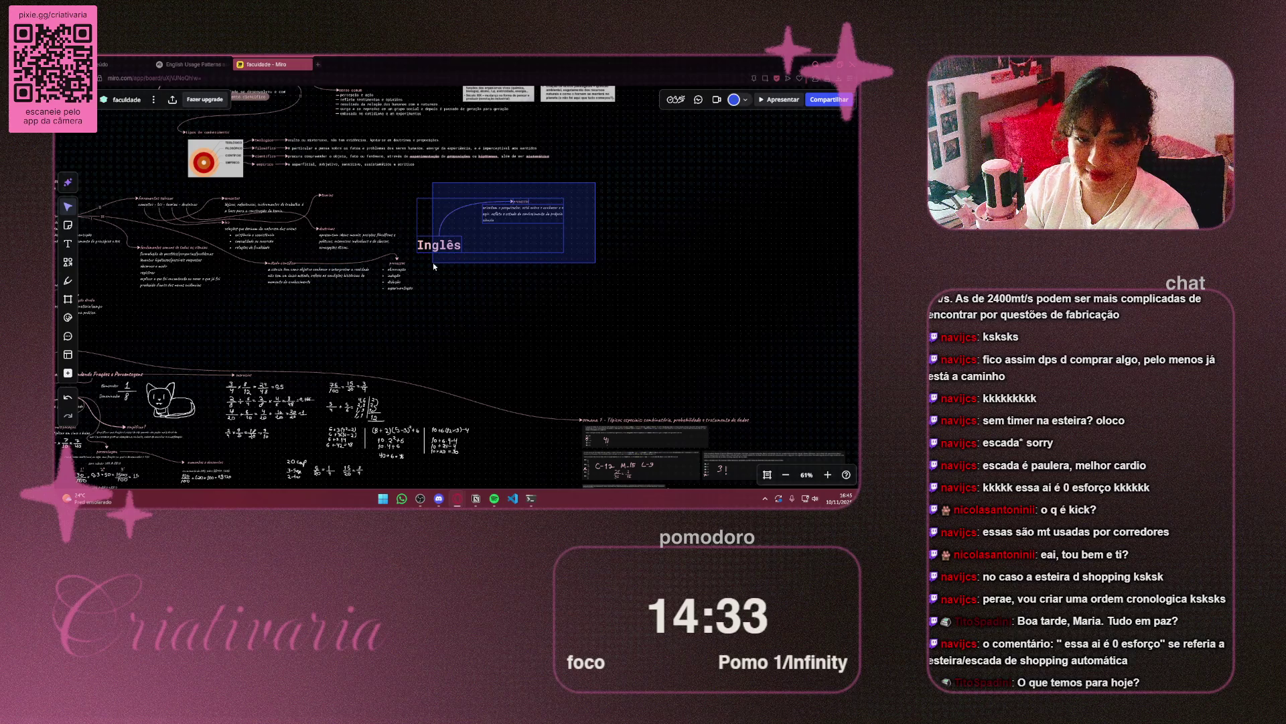
mouse_move(471, 229)
left_mouse_down()
mouse_move(769, 223)
mouse_move(687, 225)
left_mouse_up()
left_click(684, 292)
scroll(684, 294, "up", 5)
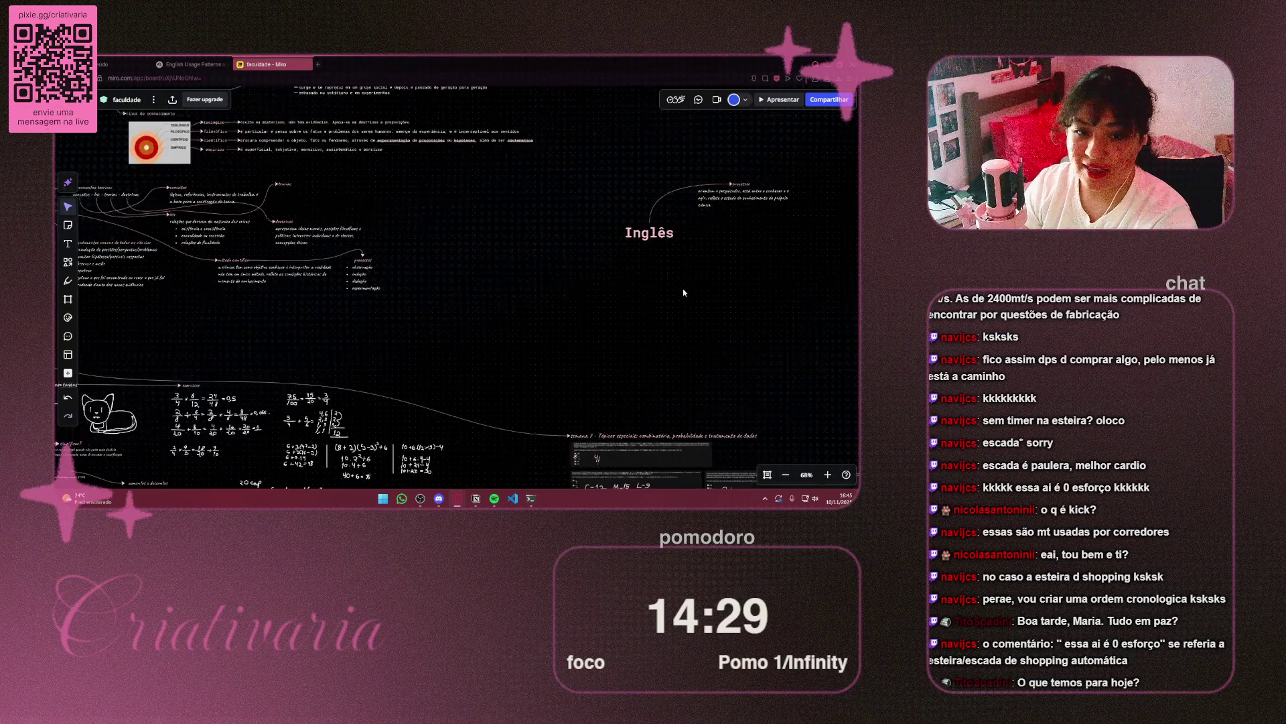
mouse_move(580, 326)
left_mouse_down()
mouse_move(564, 251)
mouse_move(538, 357)
mouse_move(498, 387)
left_mouse_up()
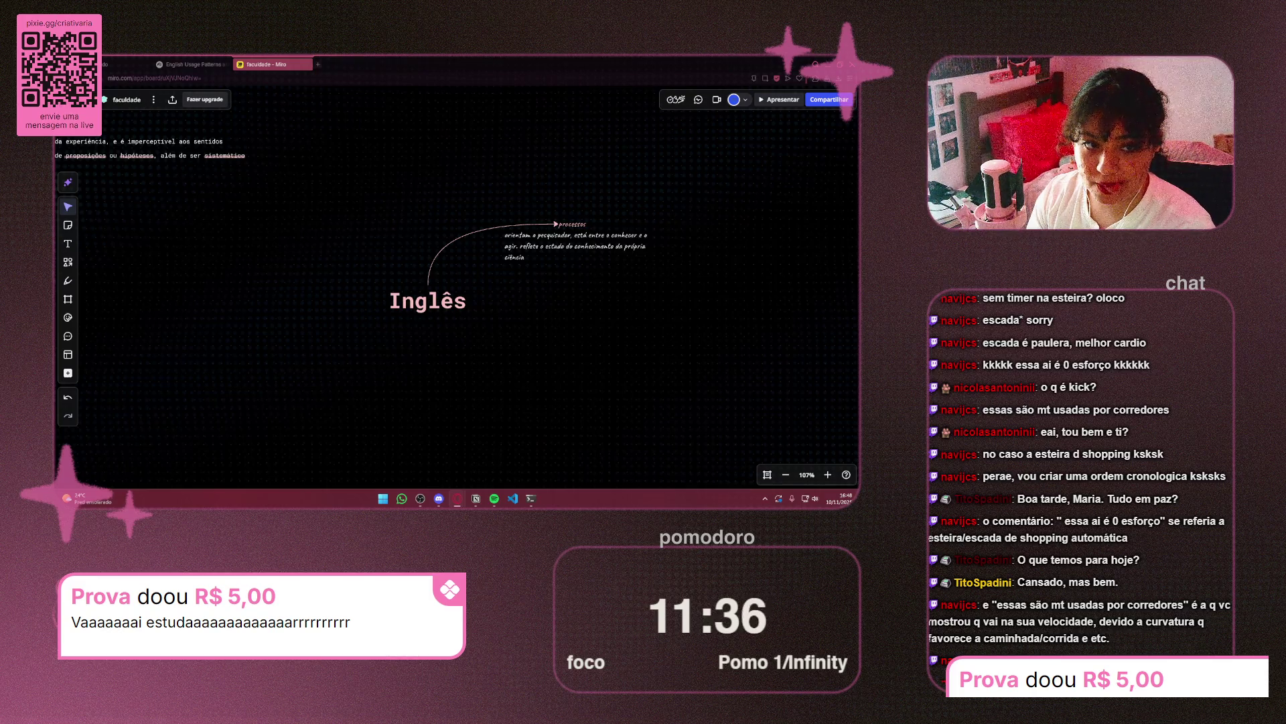
scroll(603, 231, "down", 5)
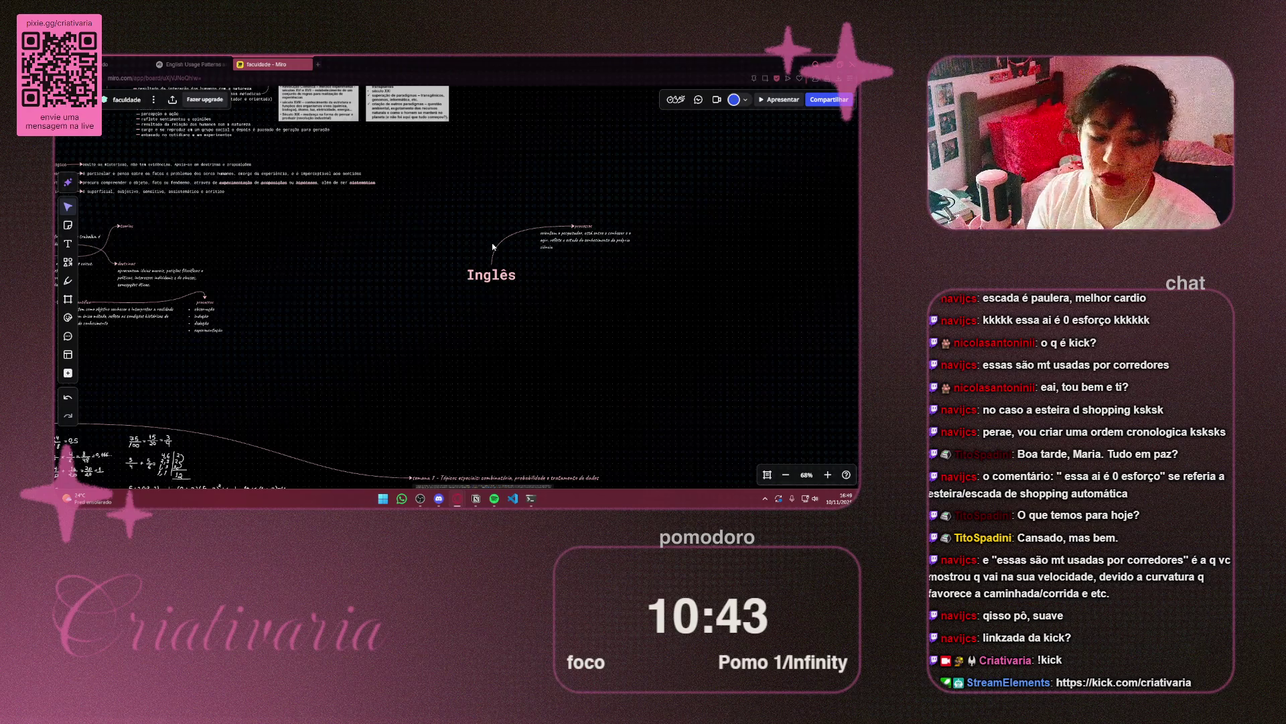
Rename the processos label to 'saudações', then bring up the Google Docs English notes
scroll(582, 261, "up", 5)
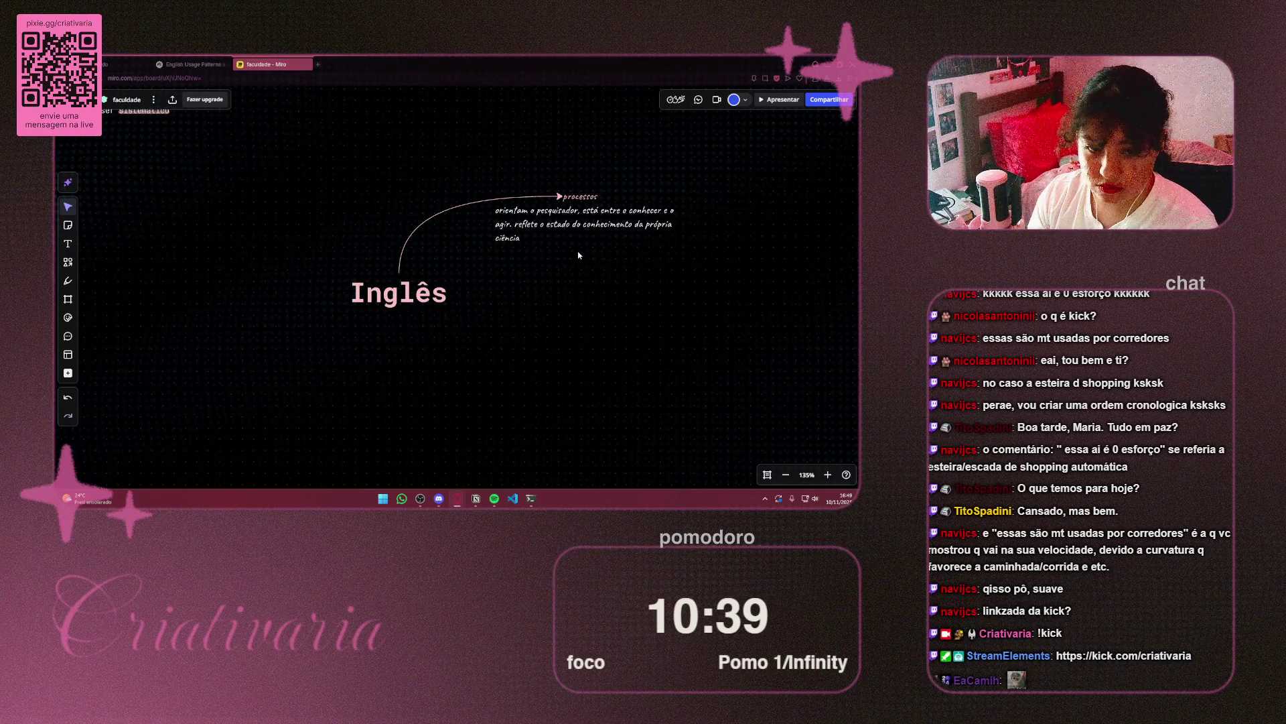
scroll(583, 258, "up", 2)
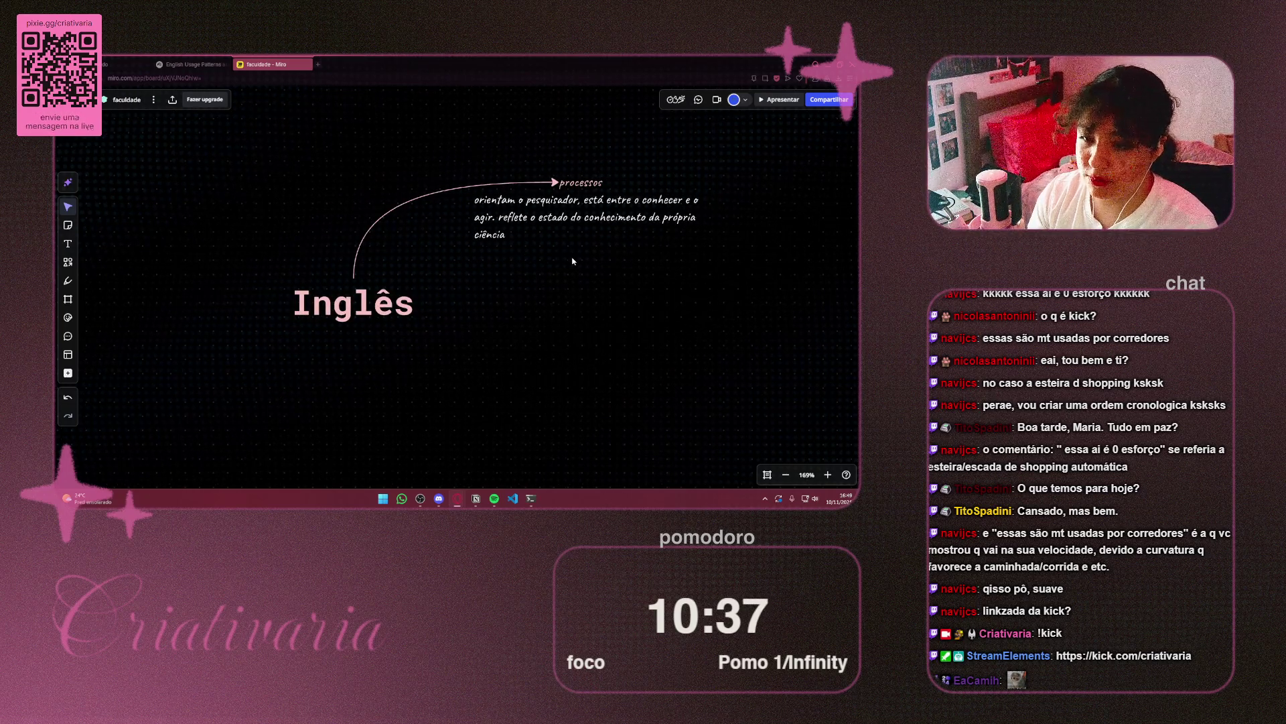
left_click_drag(566, 263, 554, 260)
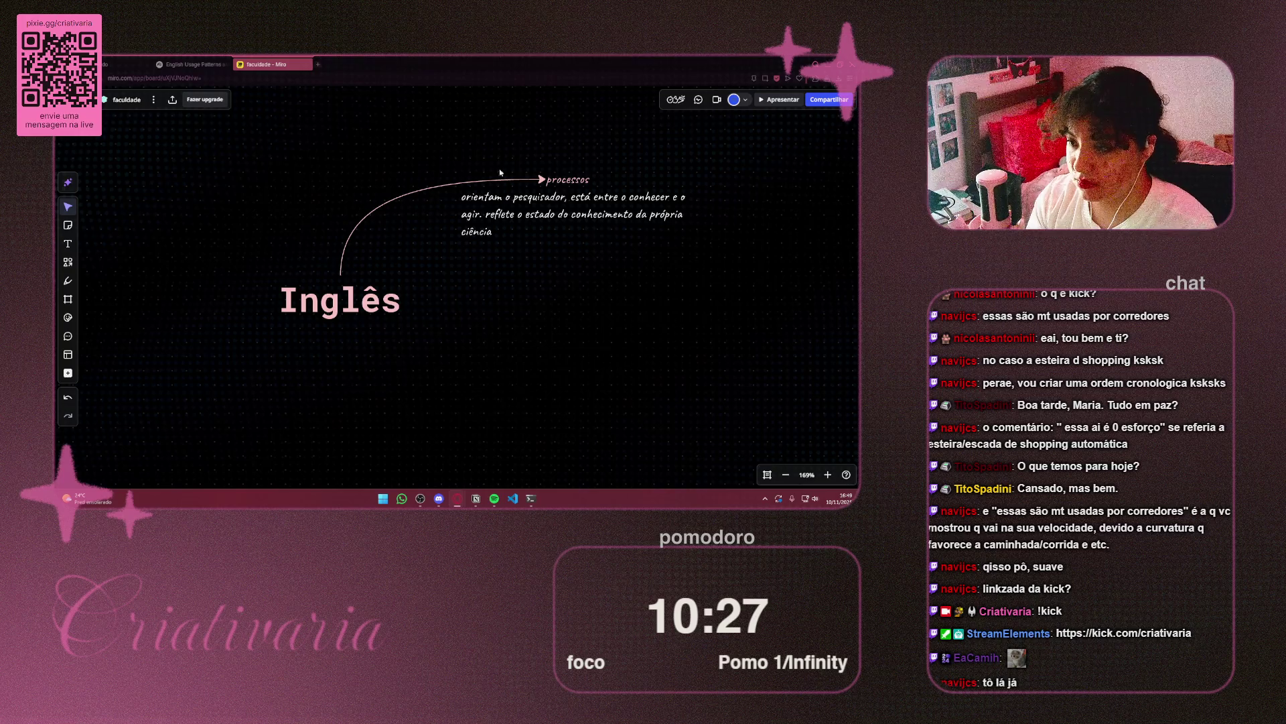
double_click(576, 180)
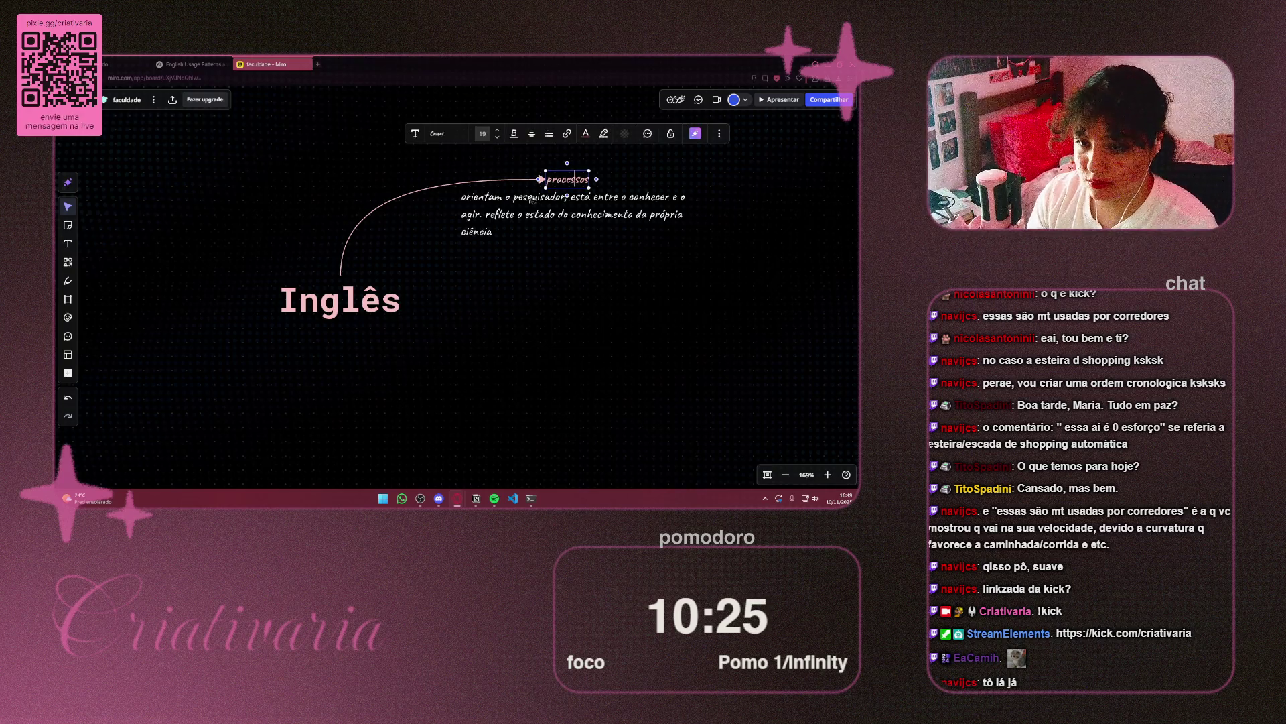
key("ctrl+a")
key("BackSpace")
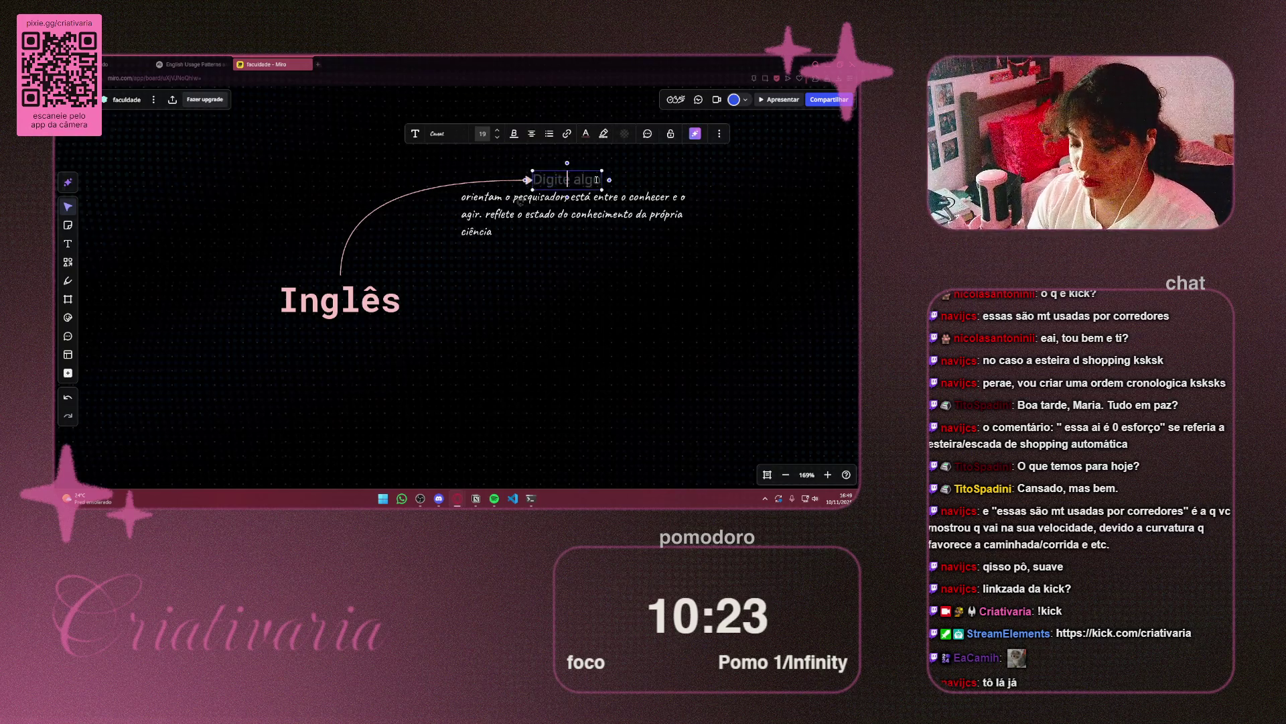
type("saudações")
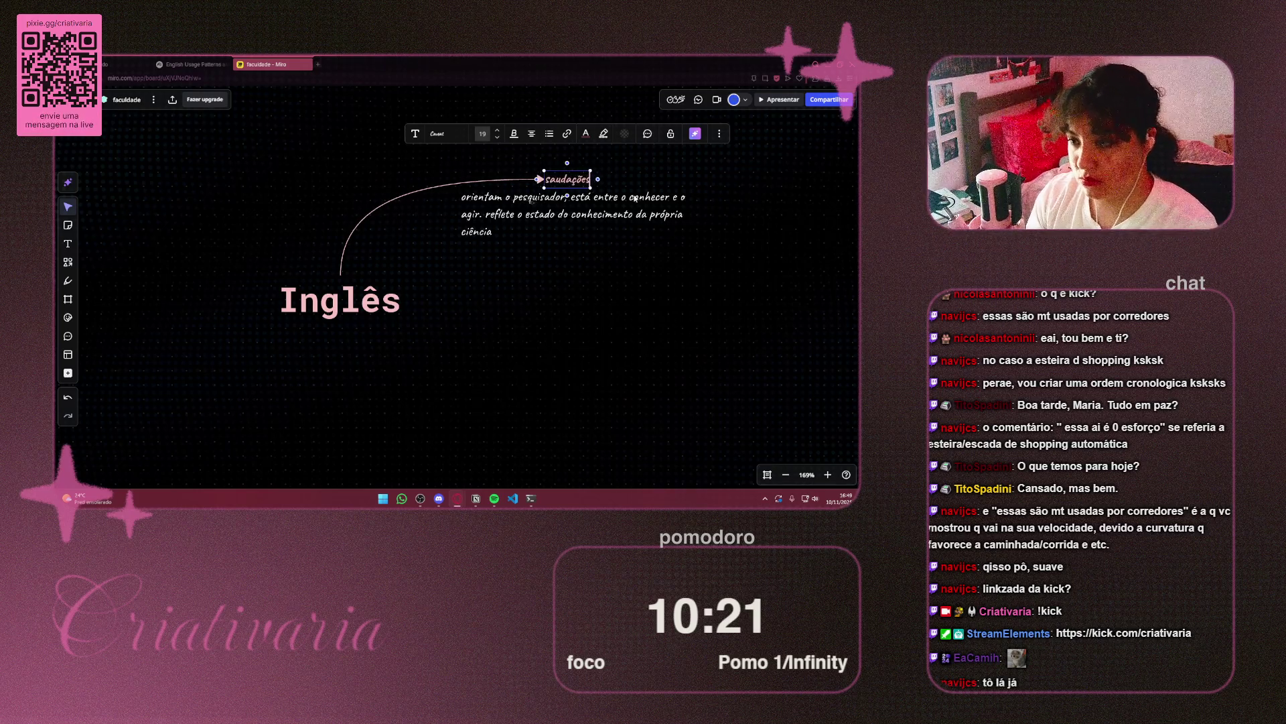
left_click(635, 199)
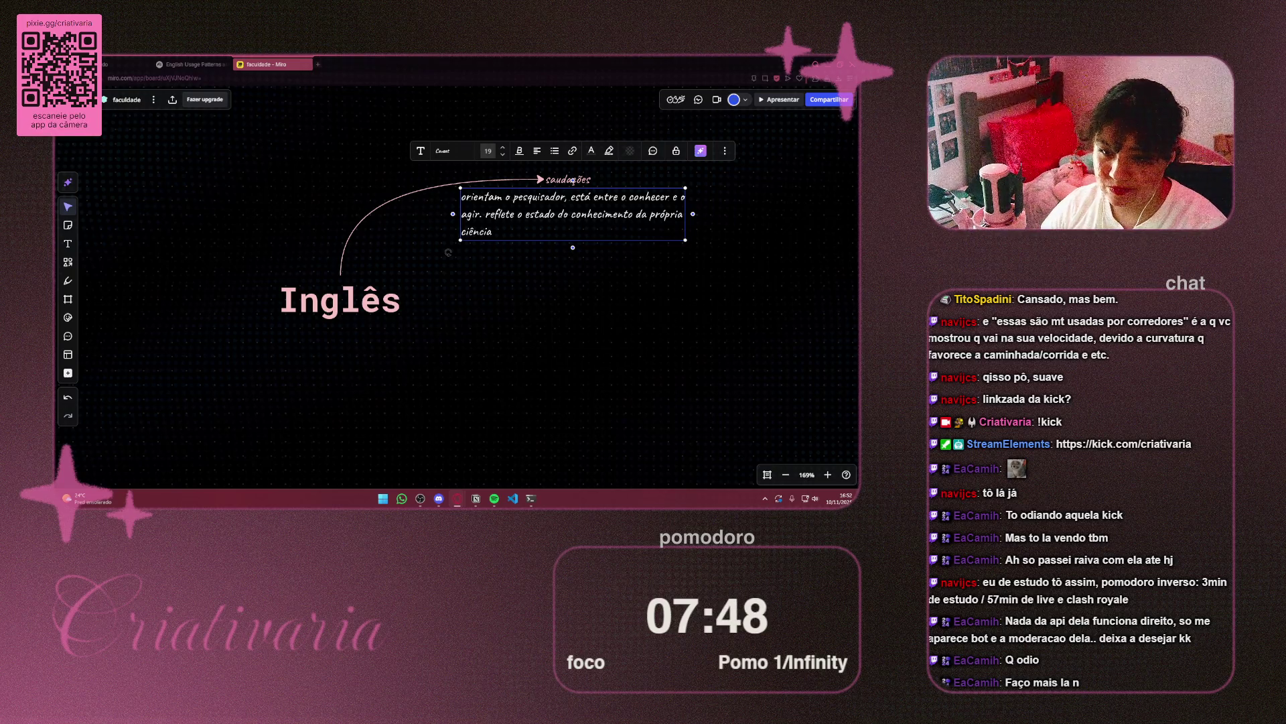
mouse_move(382, 111)
left_mouse_down()
mouse_move(302, 58)
mouse_move(355, 61)
left_mouse_up()
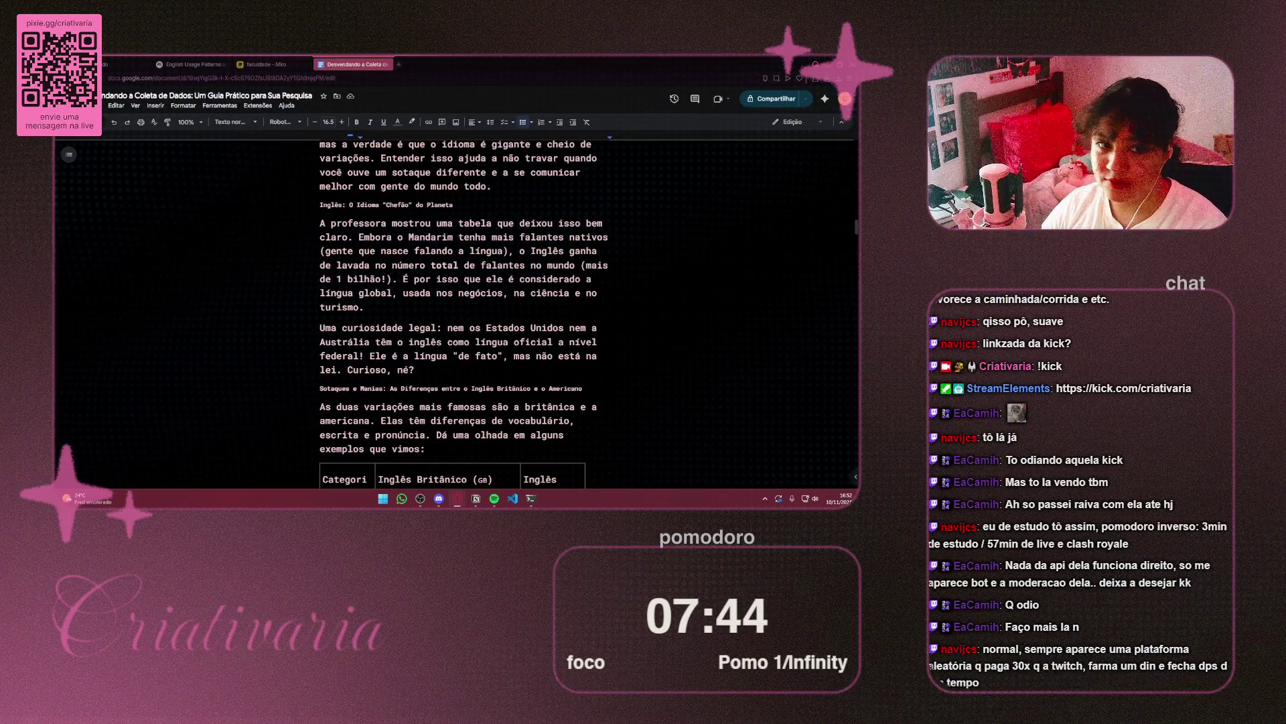
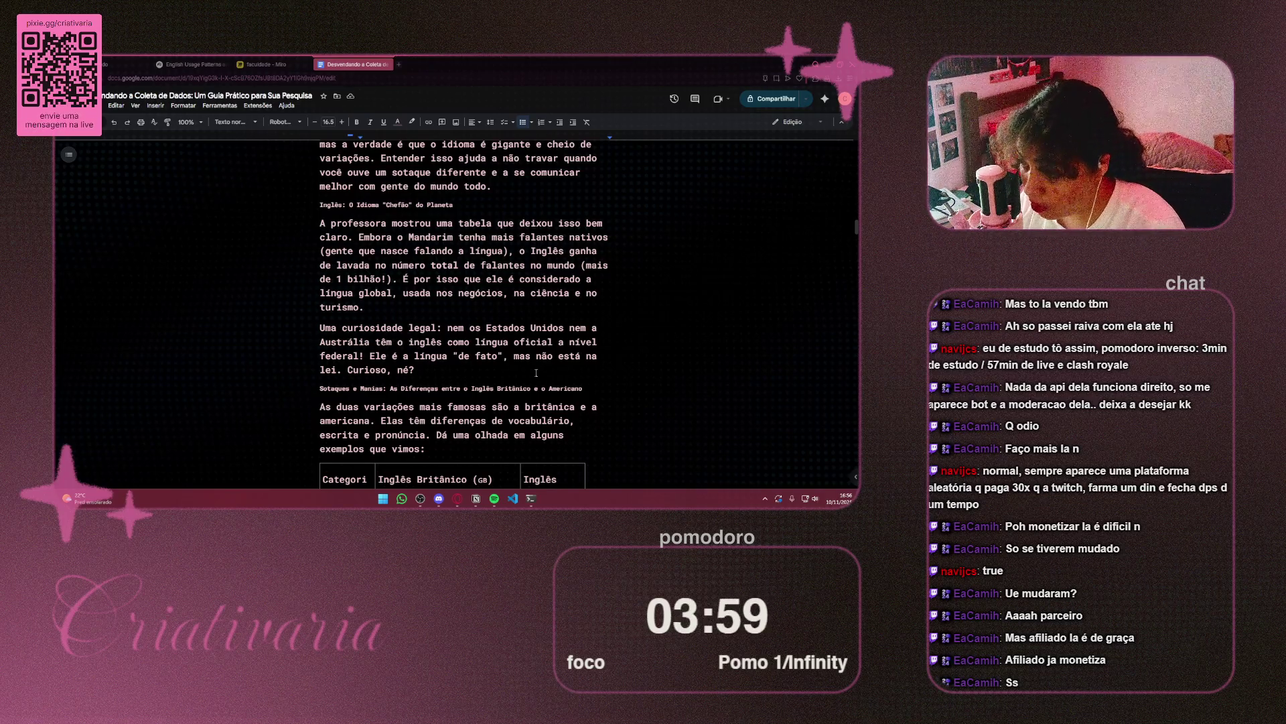
Scroll through the guide, briefly highlighting and then deselecting the Negativas e Perguntas notes
scroll(542, 327, "up", 1)
scroll(542, 327, "up", 1)
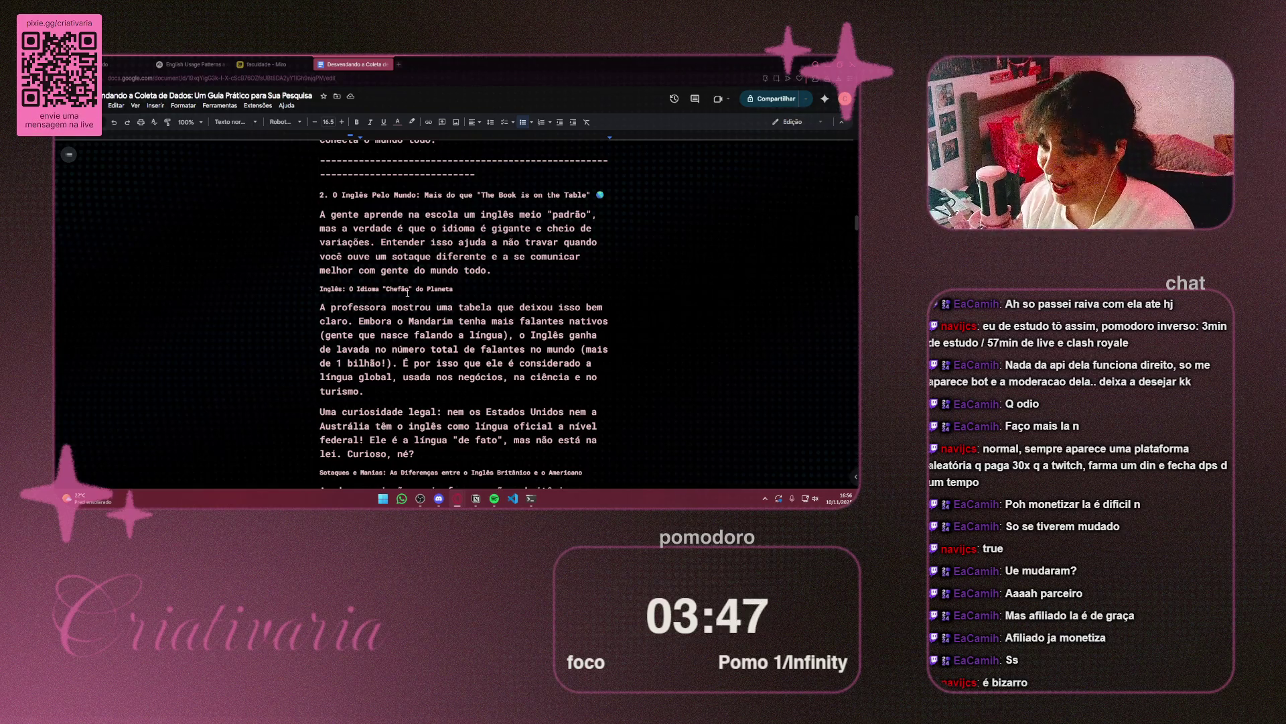
scroll(414, 286, "down", 2)
scroll(413, 286, "up", 2)
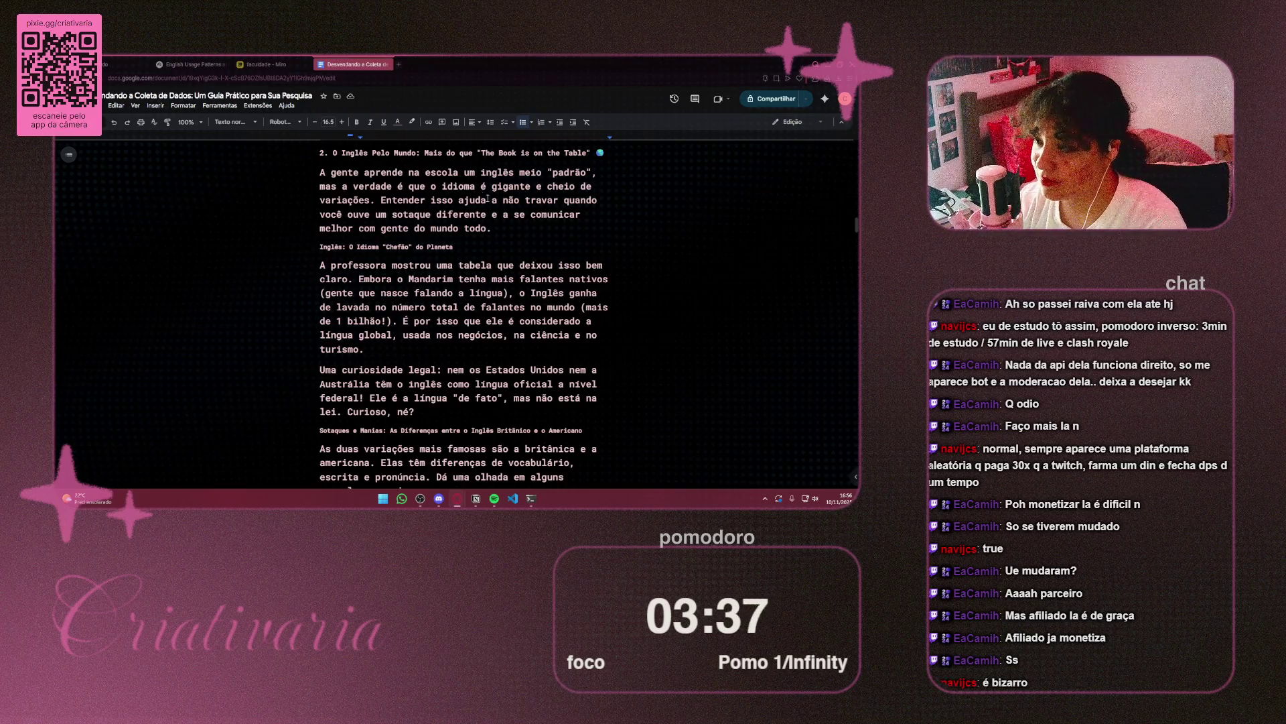
scroll(476, 196, "down", 1)
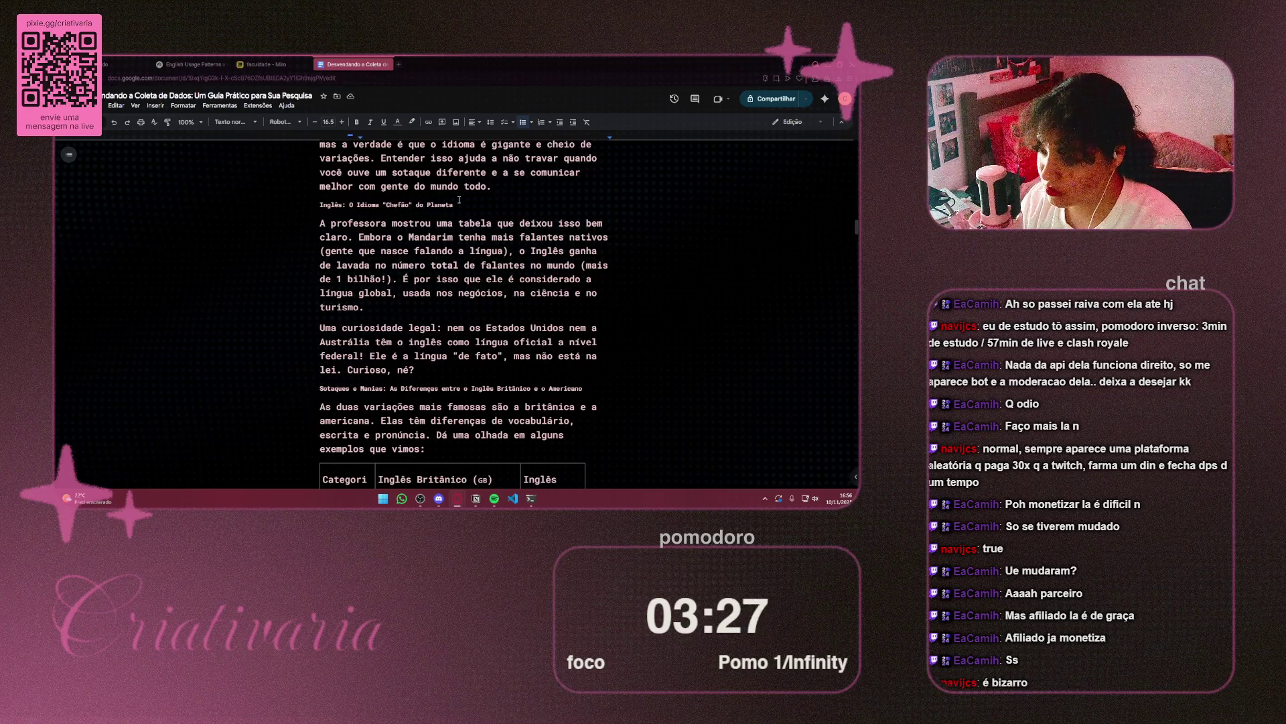
scroll(459, 200, "down", 2)
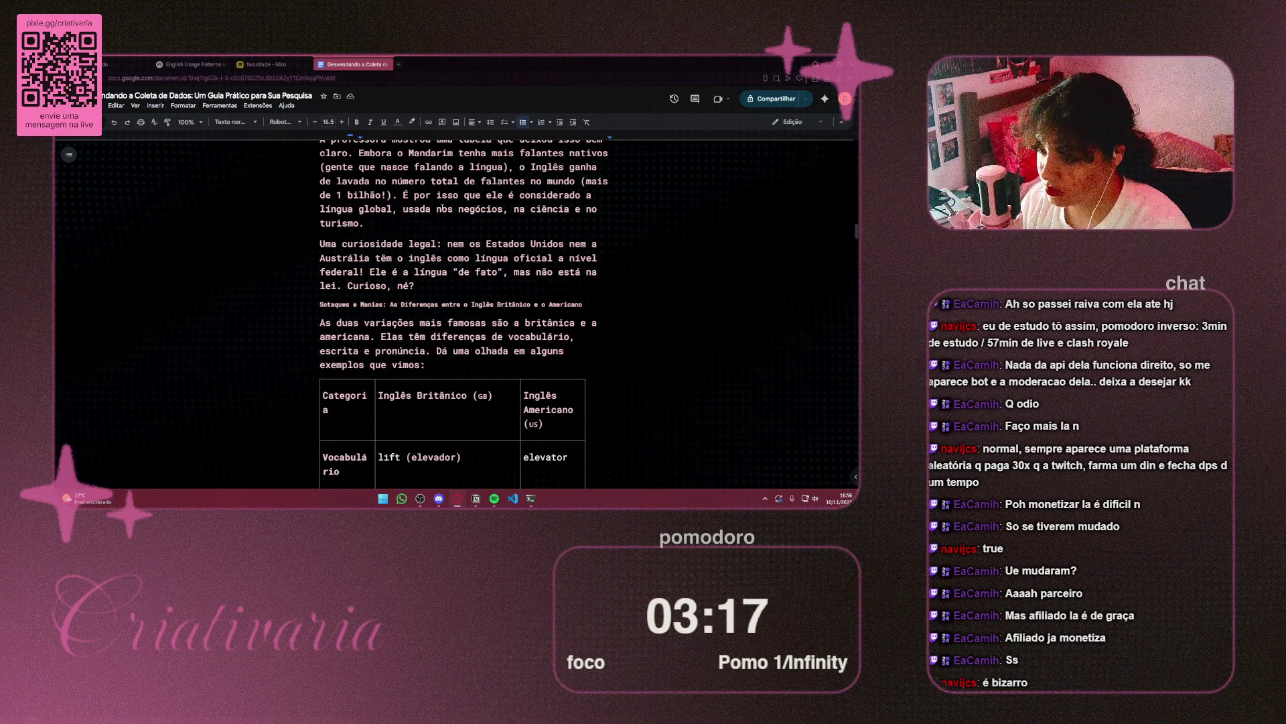
scroll(442, 209, "down", 2)
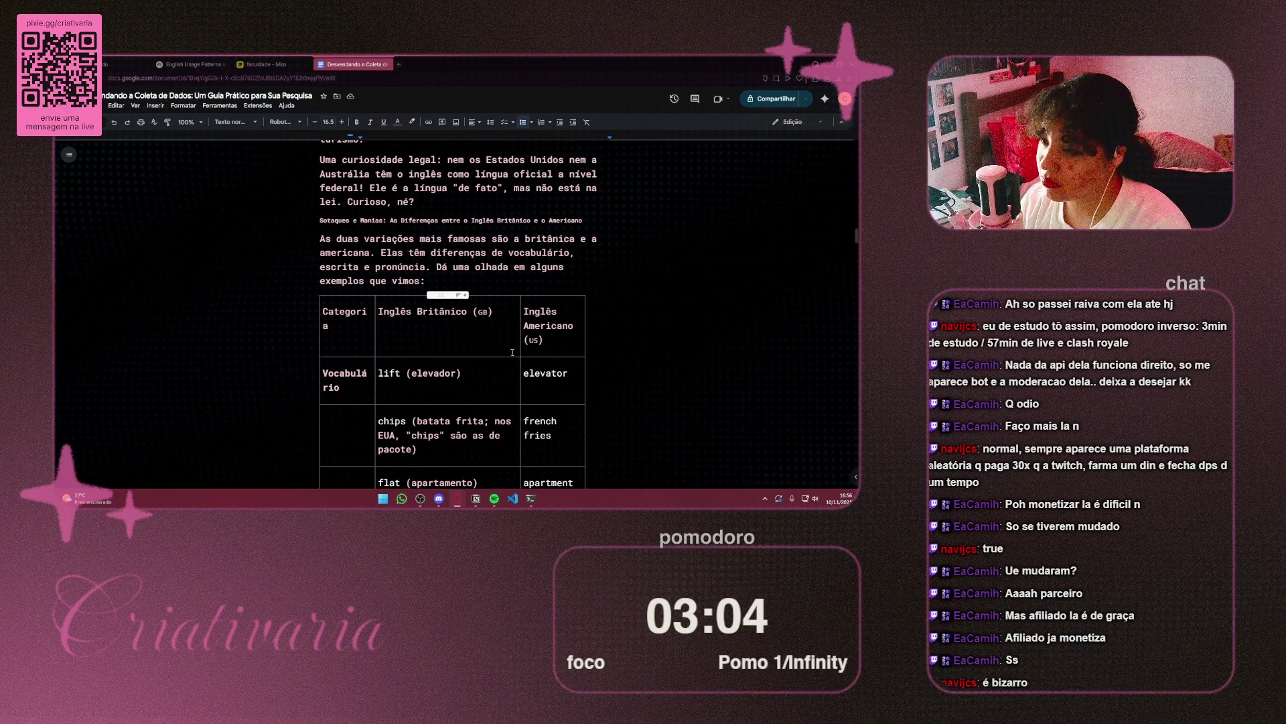
scroll(643, 323, "down", 1)
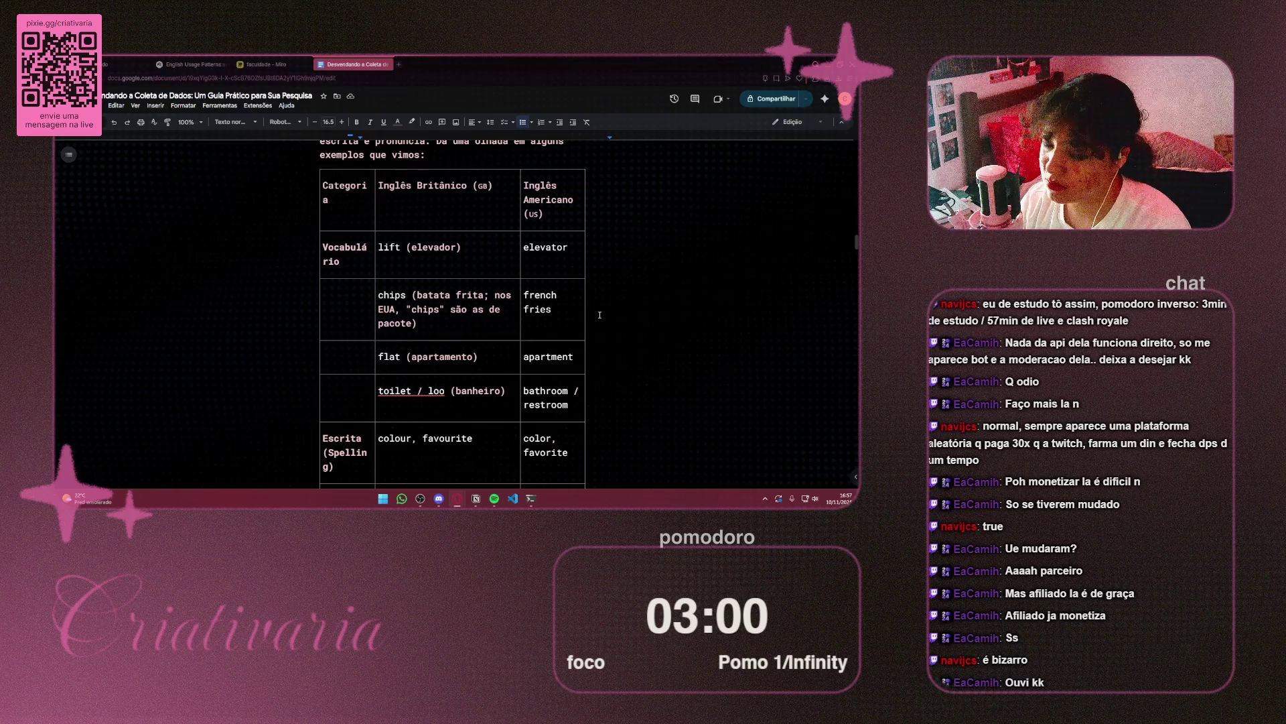
scroll(596, 315, "down", 2)
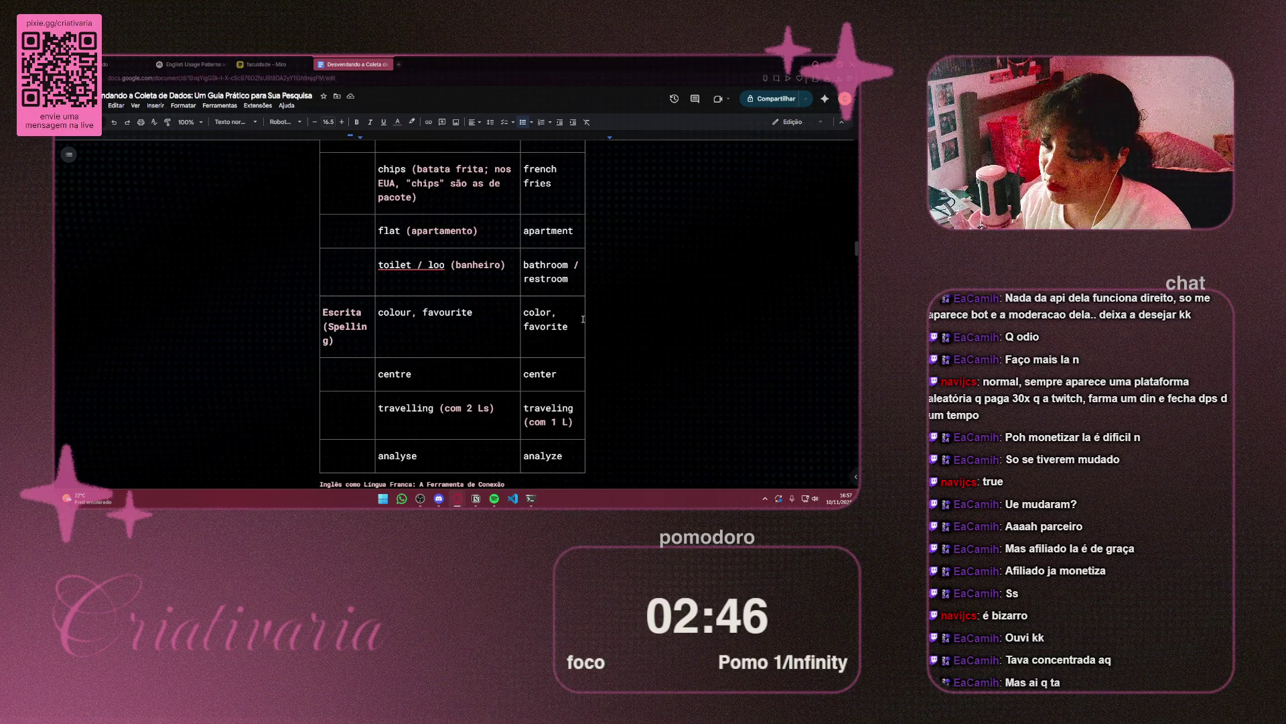
scroll(581, 319, "down", 3)
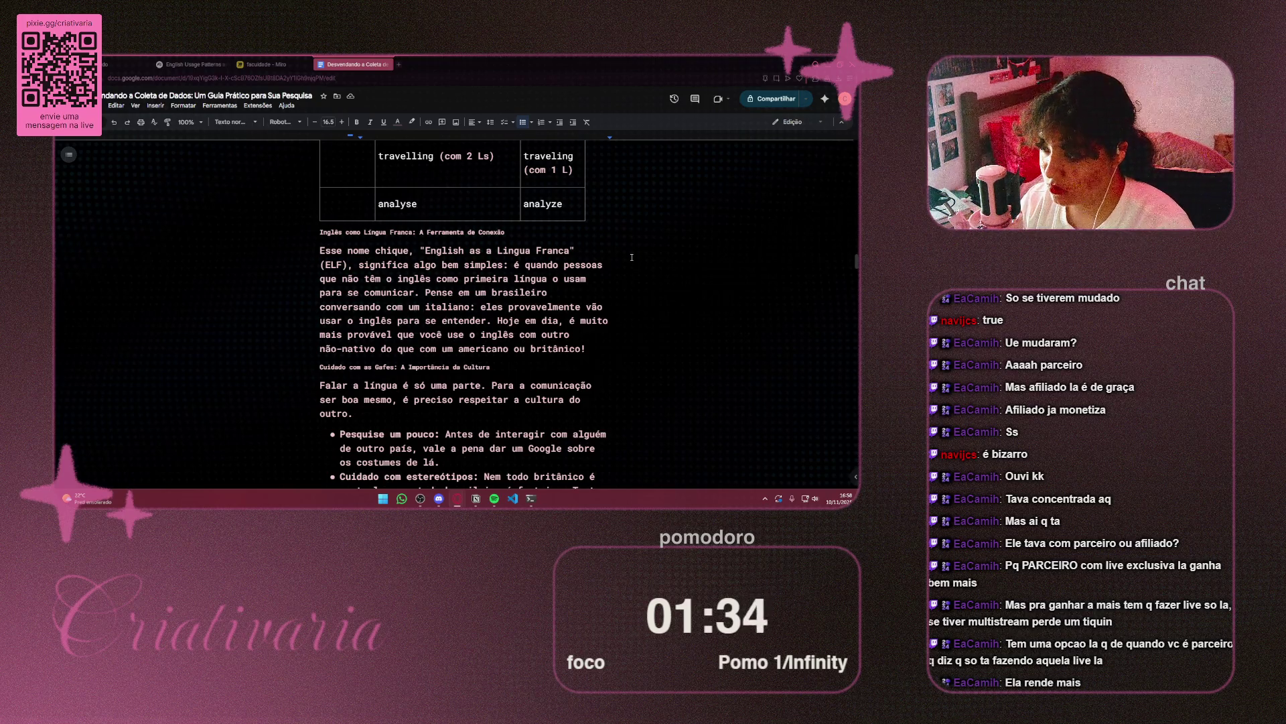
scroll(631, 261, "down", 2)
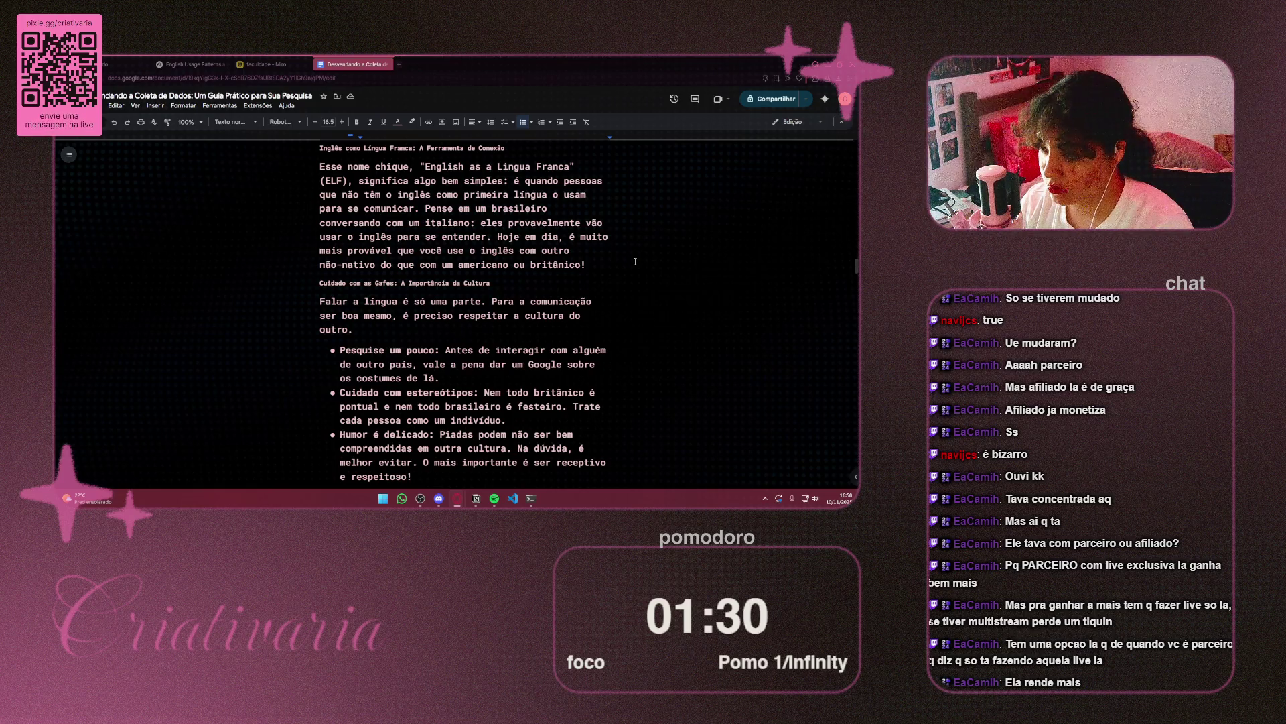
scroll(635, 262, "down", 1)
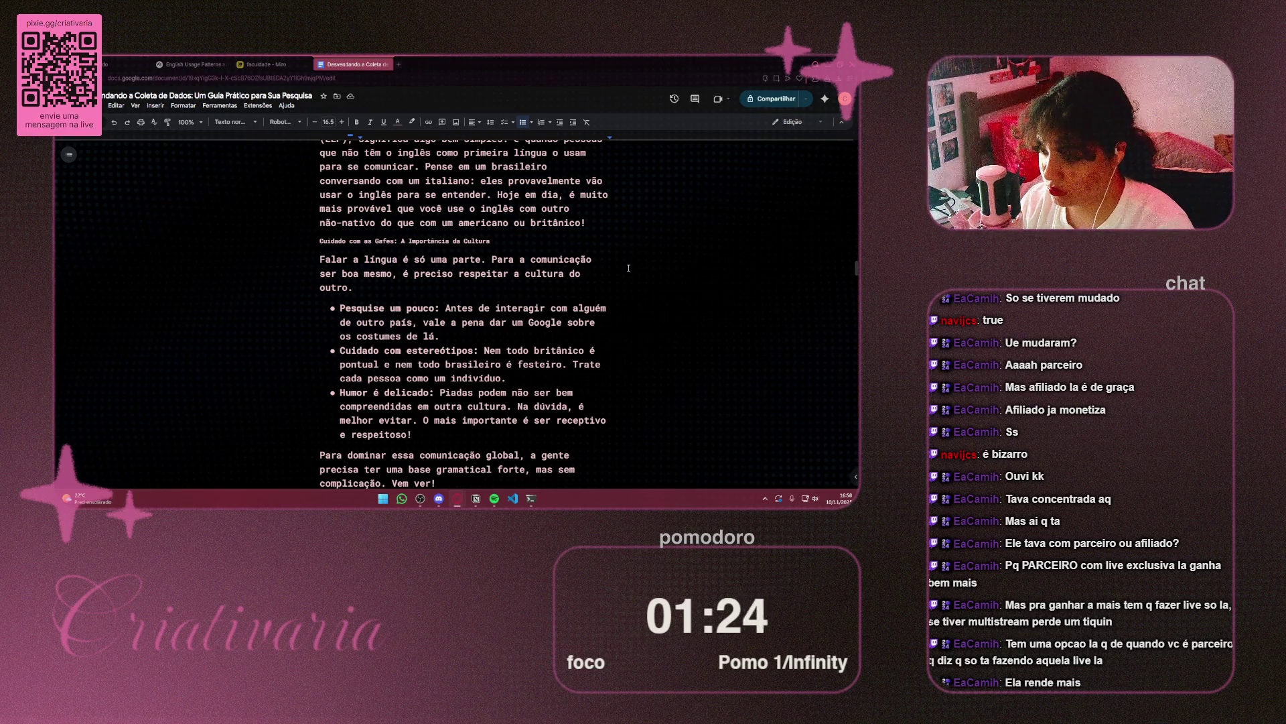
scroll(629, 268, "down", 3)
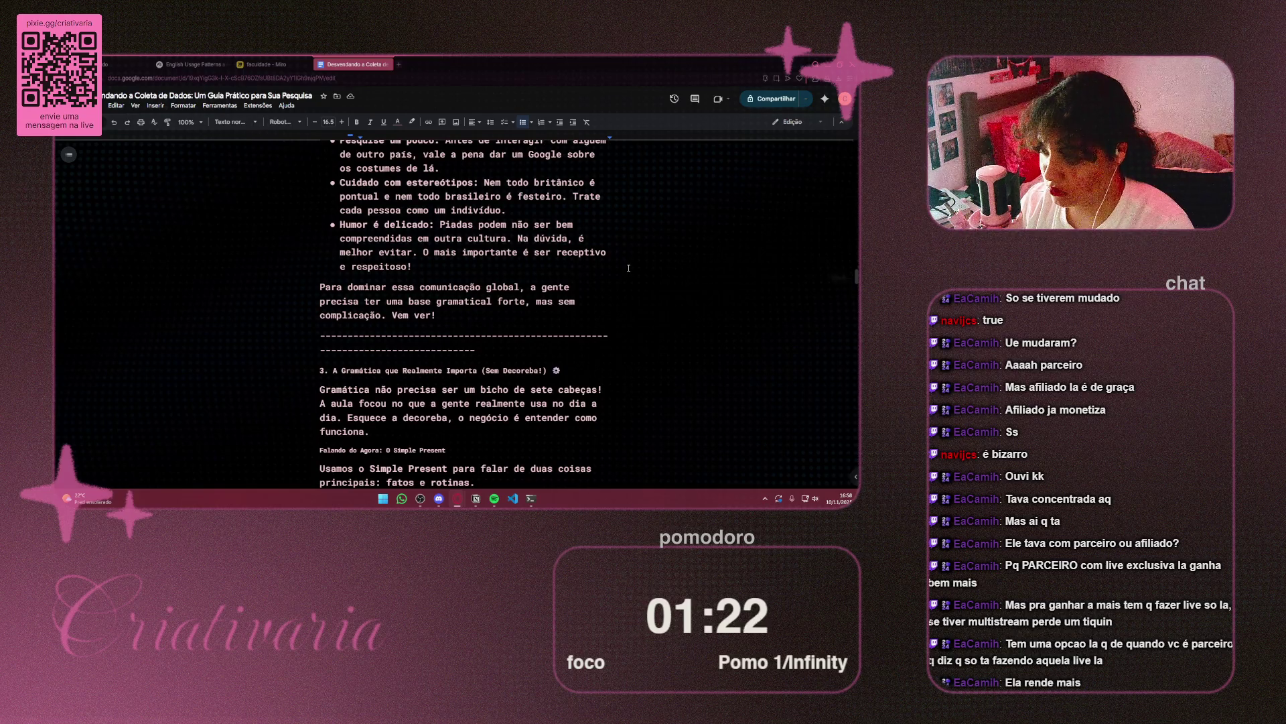
scroll(628, 268, "down", 2)
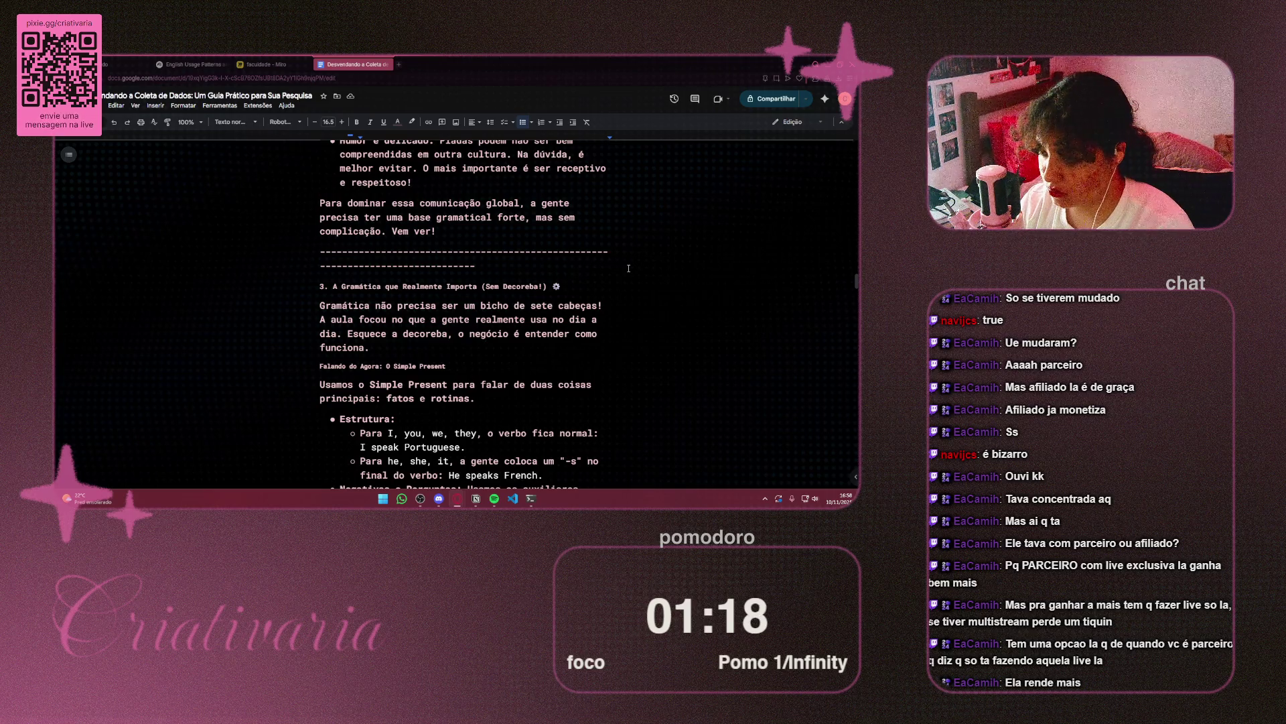
scroll(627, 270, "down", 3)
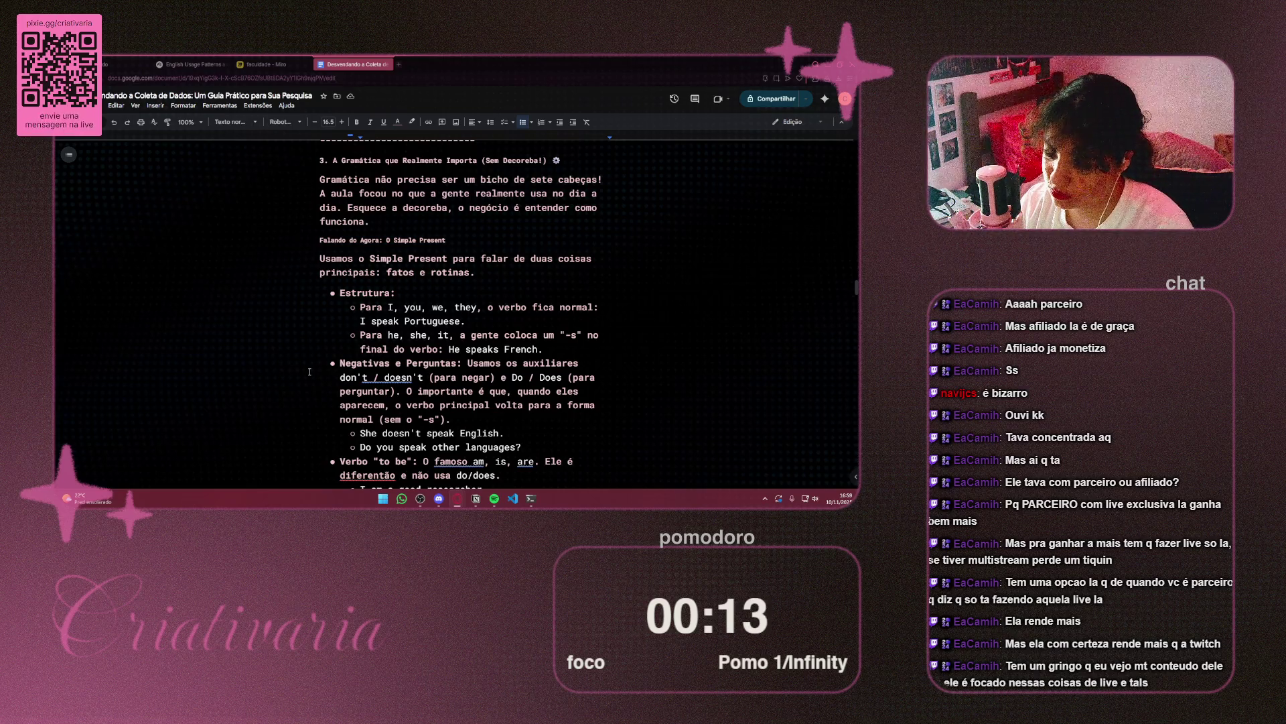
scroll(298, 374, "down", 2)
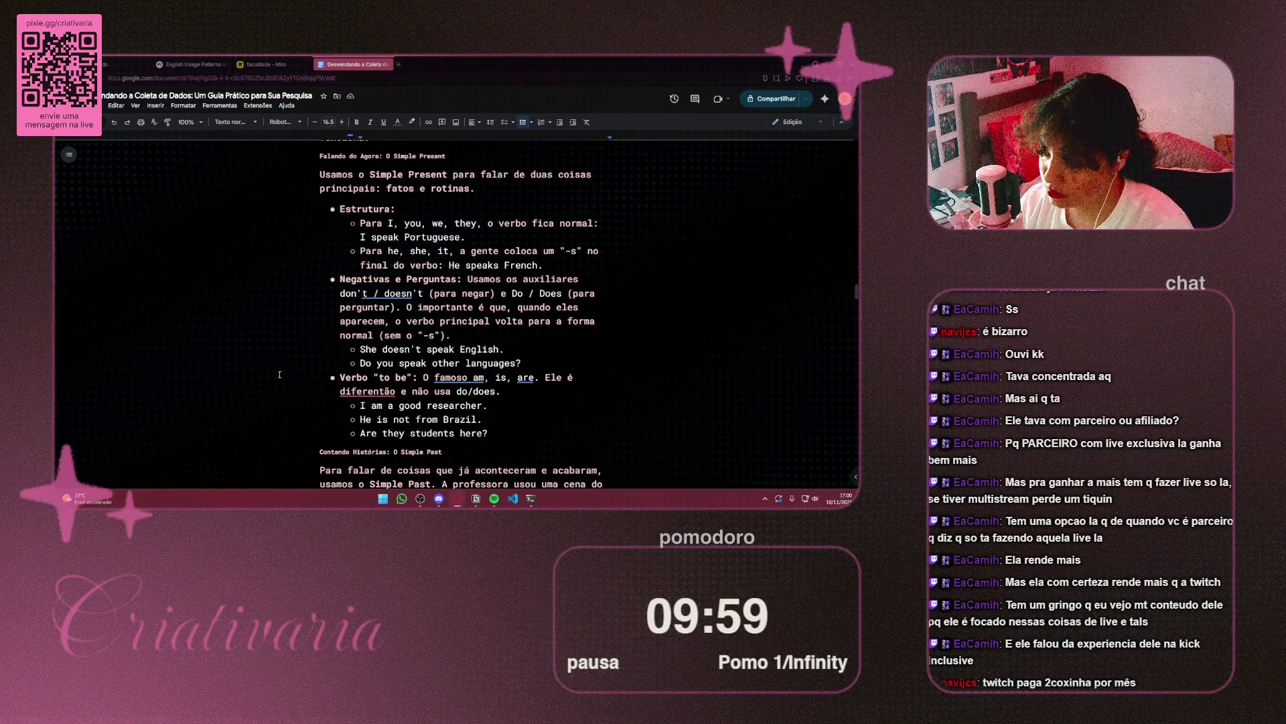
scroll(279, 374, "down", 3)
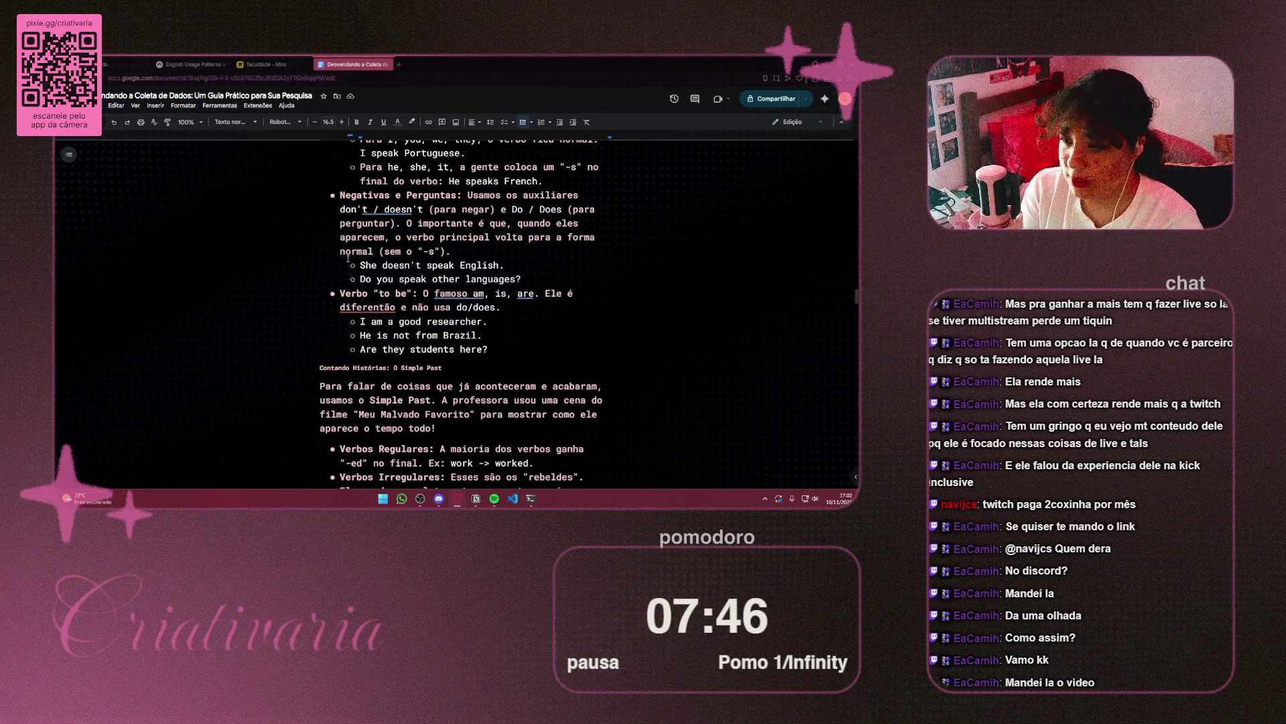
scroll(708, 368, "up", 3)
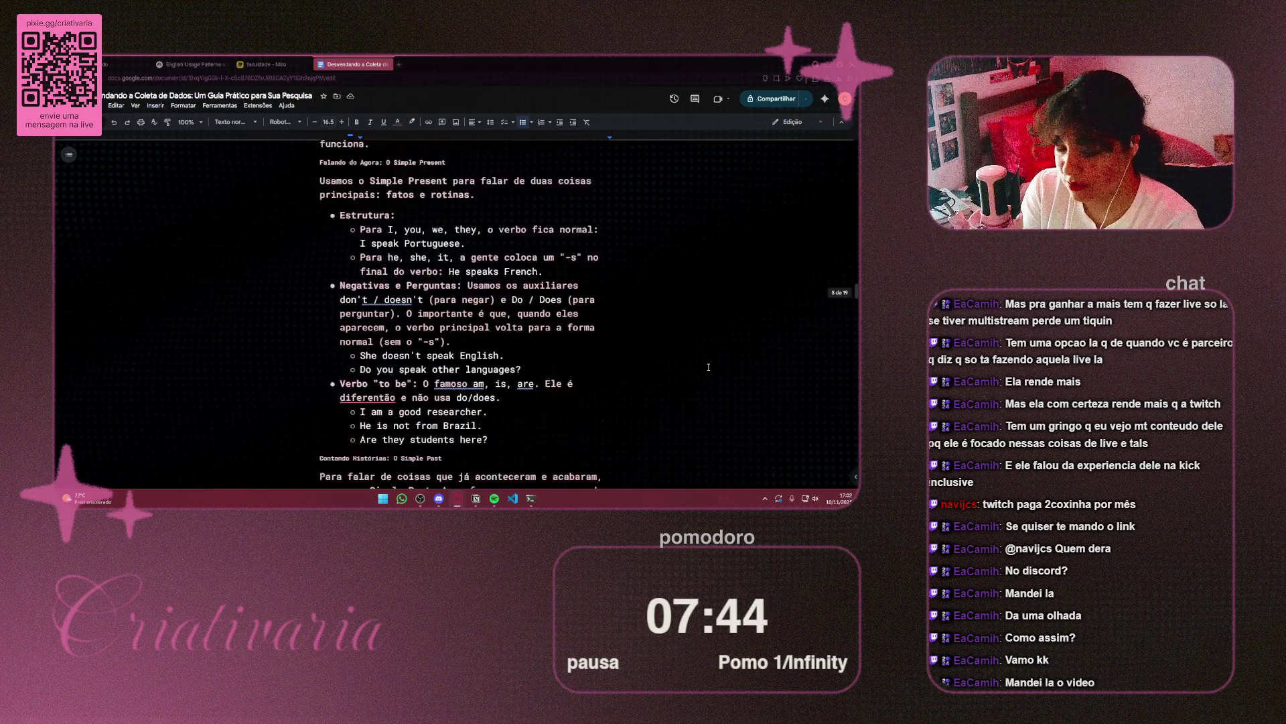
scroll(708, 367, "down", 2)
mouse_move(489, 394)
left_mouse_down()
mouse_move(300, 272)
mouse_move(301, 242)
left_mouse_up()
left_click(585, 265)
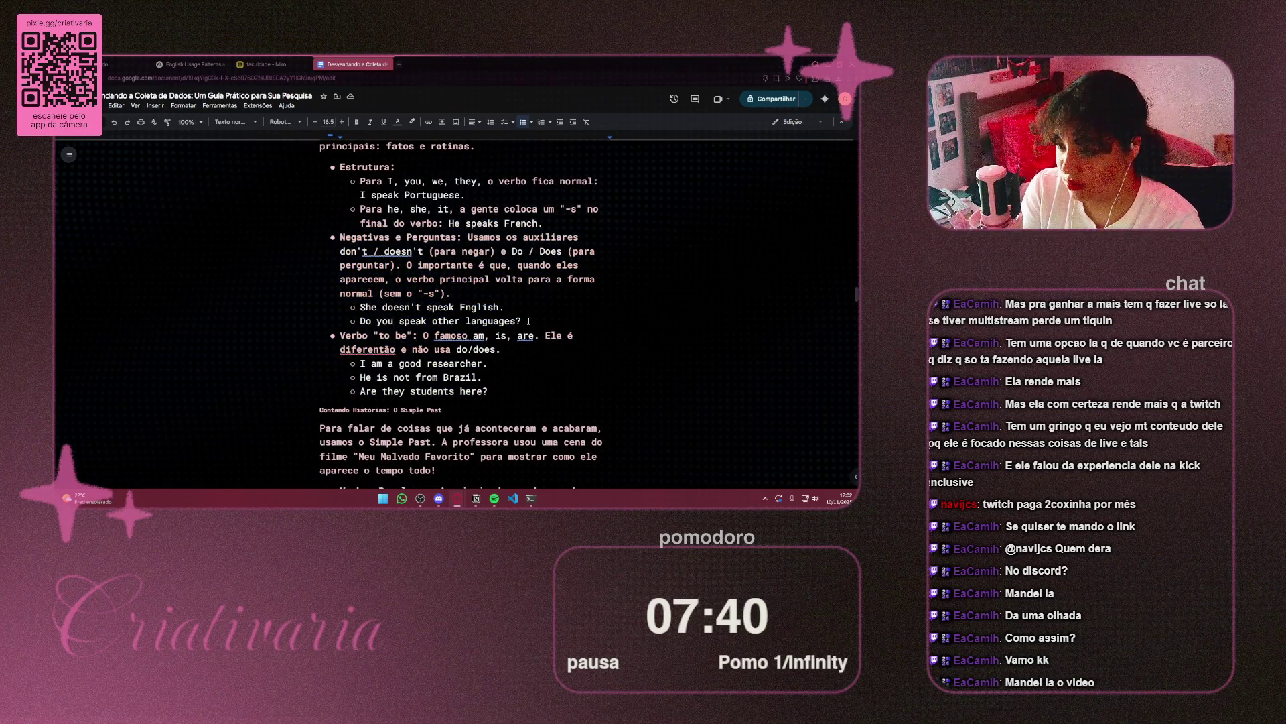
left_click_drag(529, 322, 338, 237)
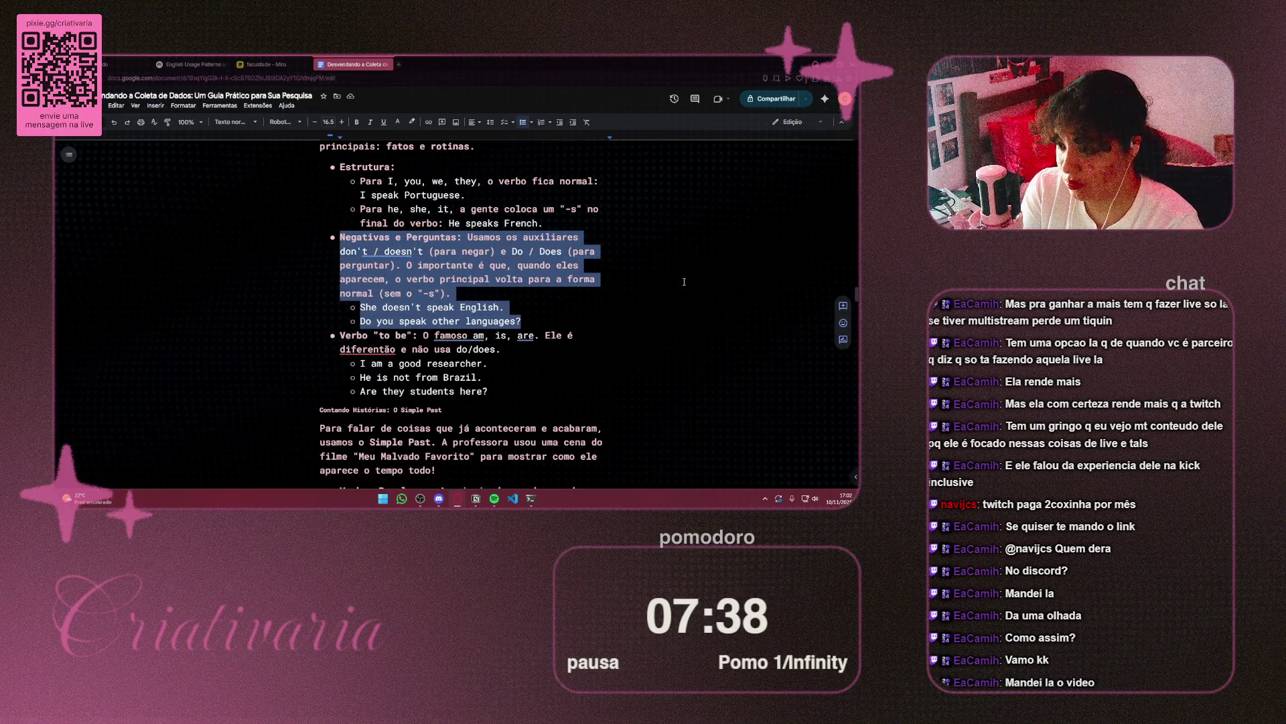
left_click(555, 322)
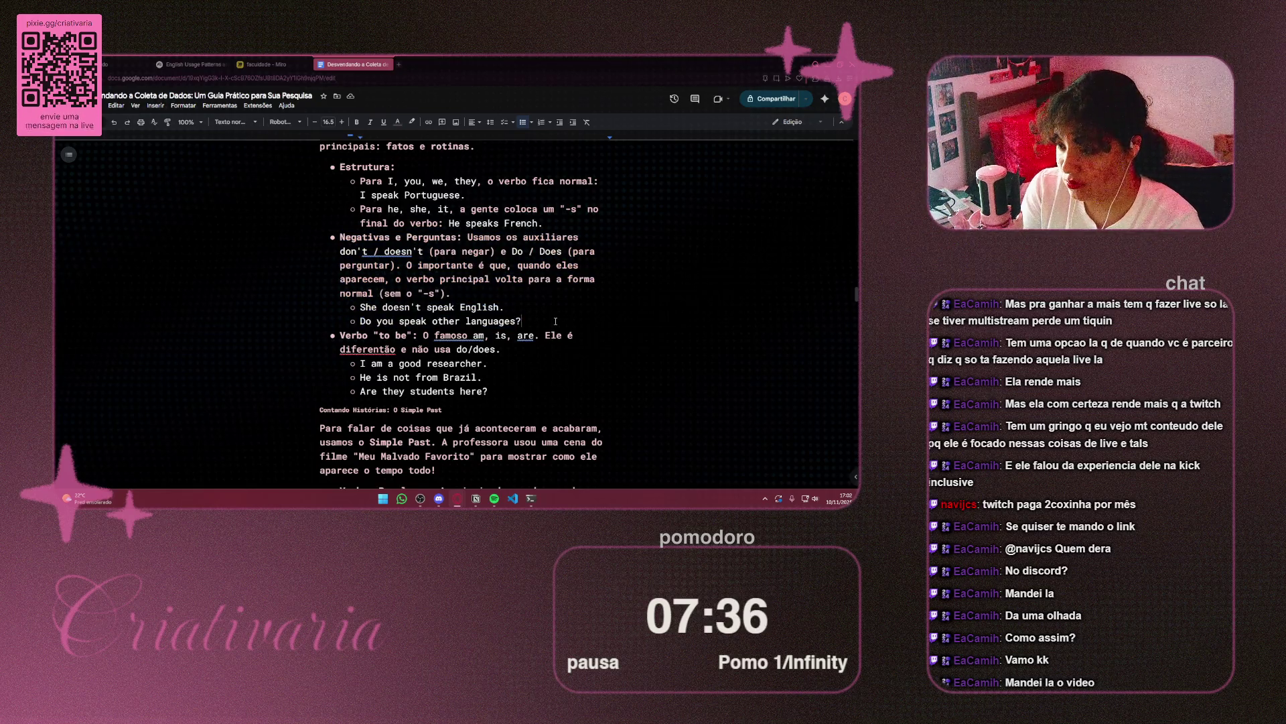
left_click(501, 391)
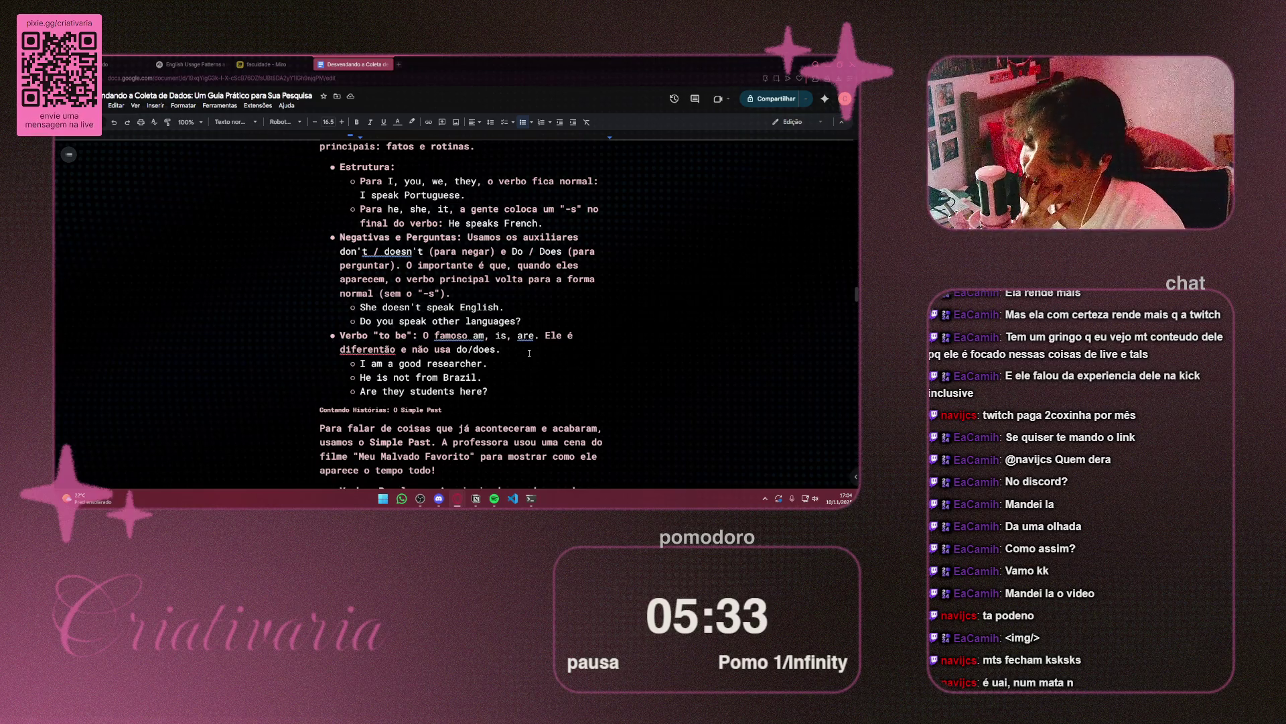
Scroll past the 'to be' line and the Simple Past verb table toward 'Planejando o Amanhã'
scroll(528, 354, "down", 1)
scroll(440, 221, "down", 1)
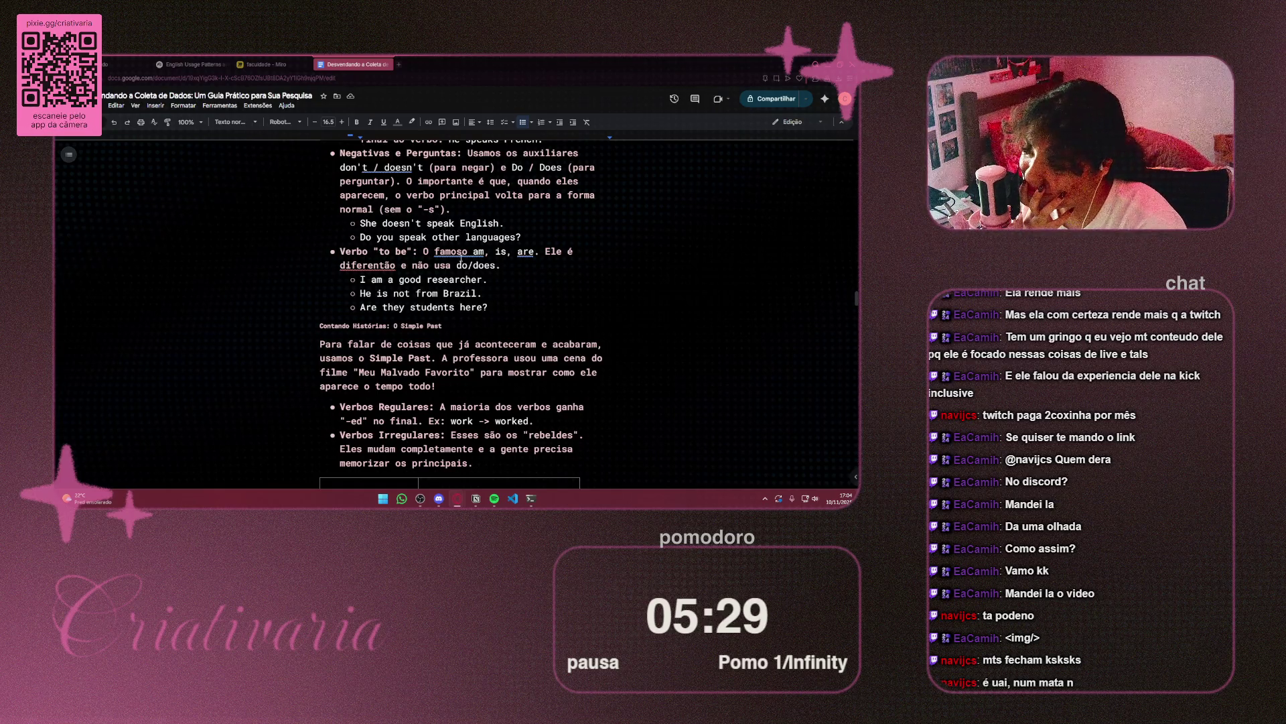
left_click_drag(478, 251, 575, 251)
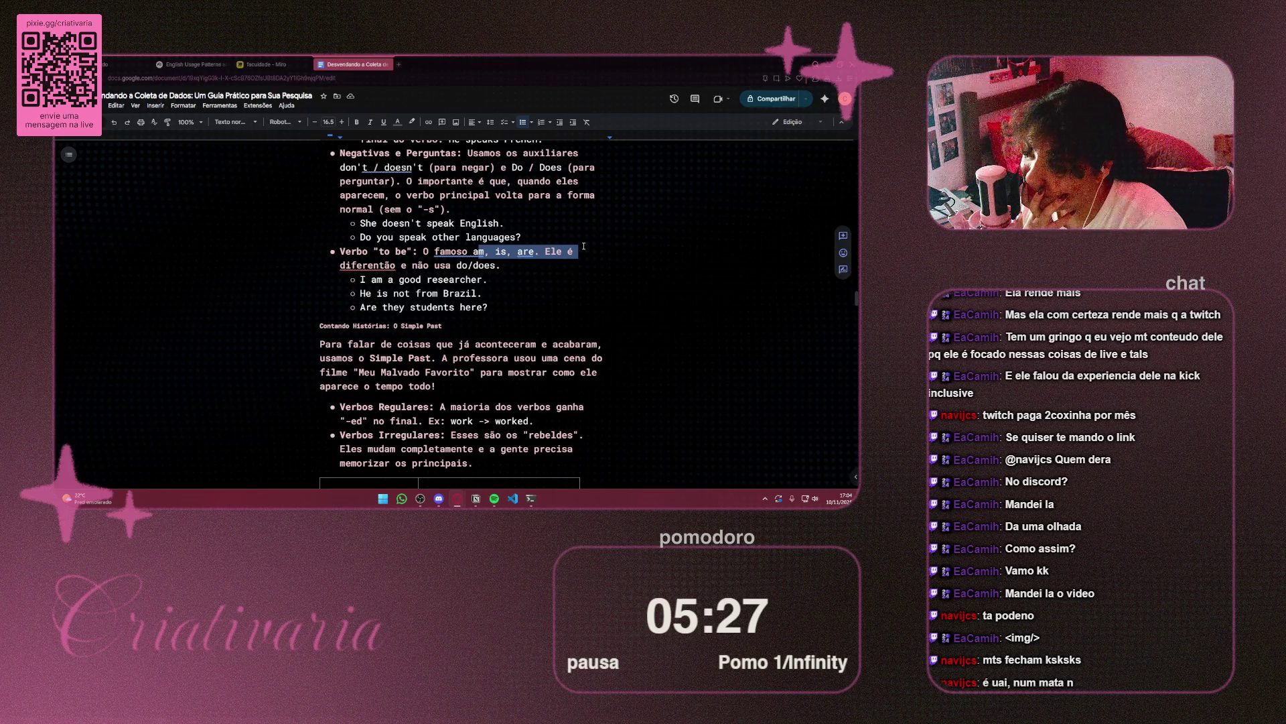
left_click(618, 247)
scroll(617, 248, "down", 3)
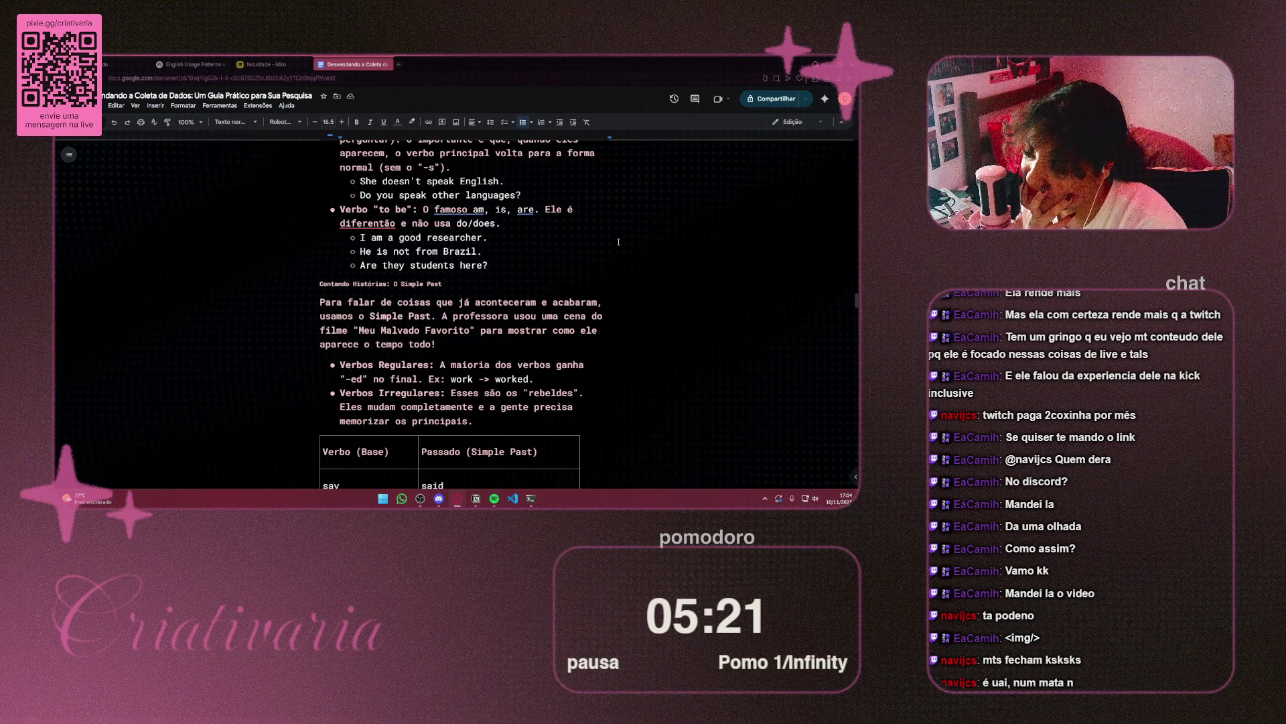
scroll(618, 242, "down", 2)
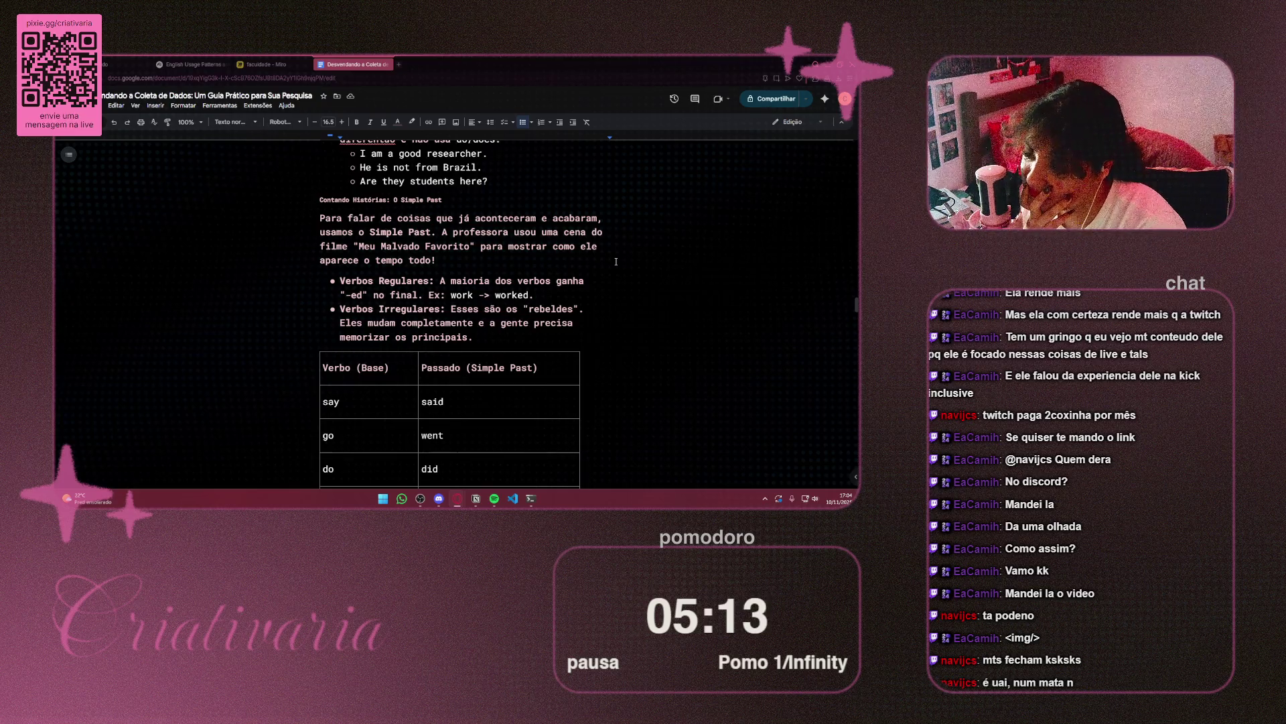
scroll(617, 261, "down", 2)
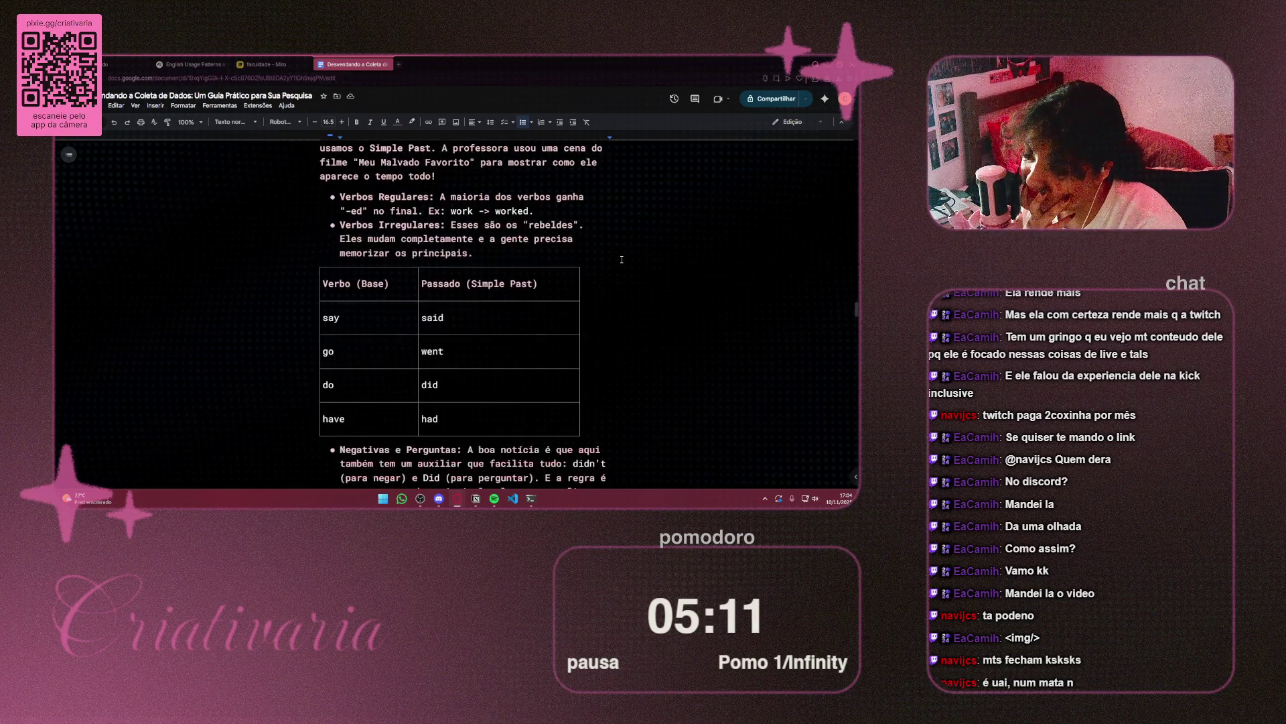
left_click_drag(323, 283, 390, 283)
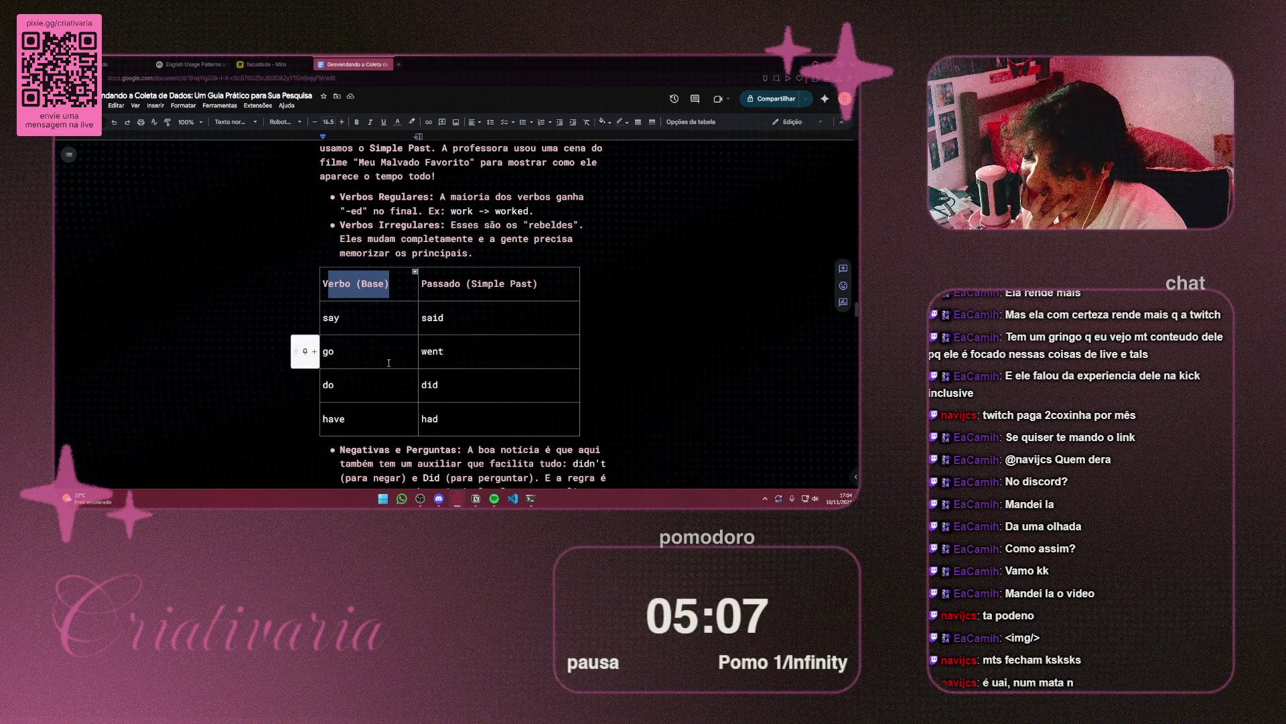
scroll(593, 362, "down", 1)
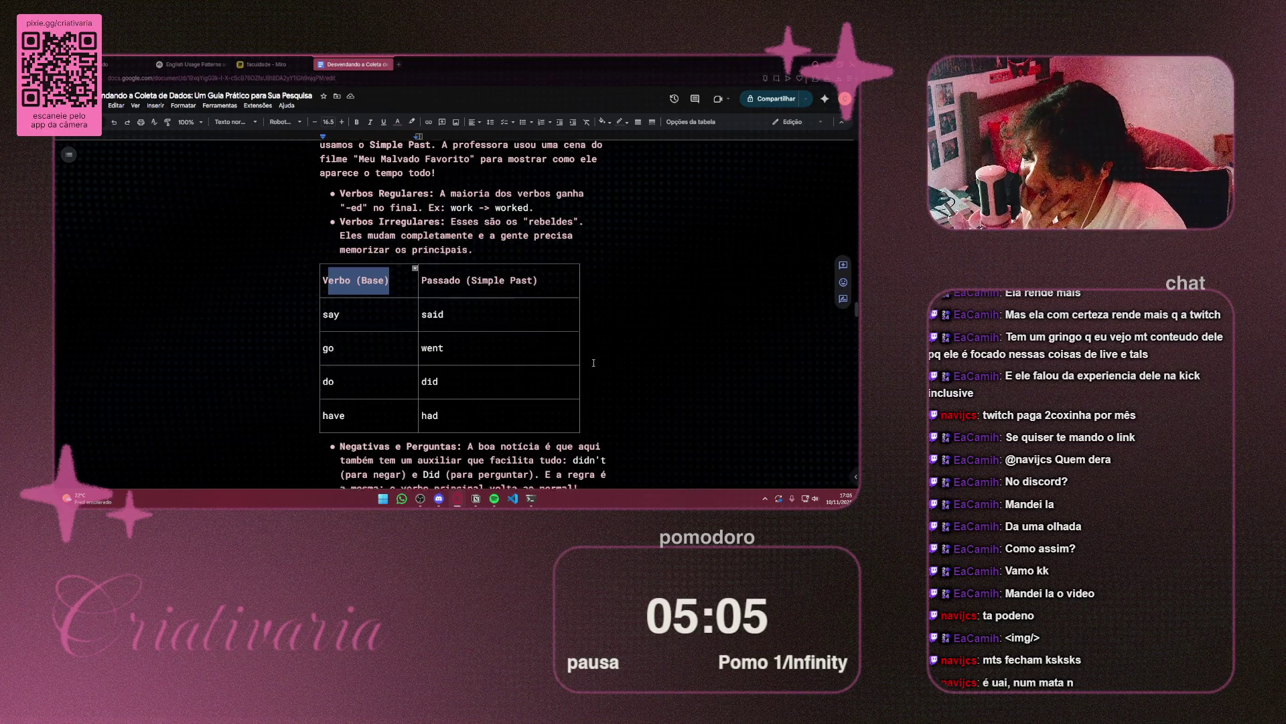
scroll(594, 362, "down", 3)
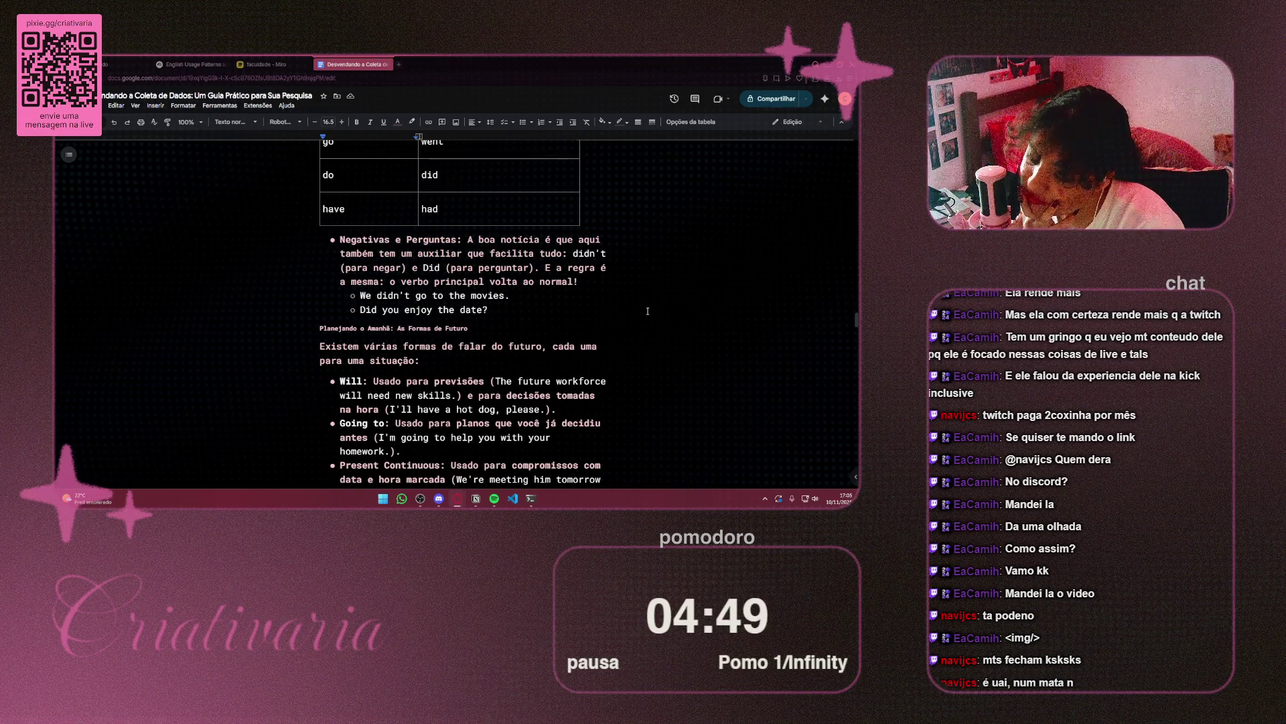
Briefly select the Will bullet, scroll on to Present Perfect, then back up
scroll(647, 311, "down", 3)
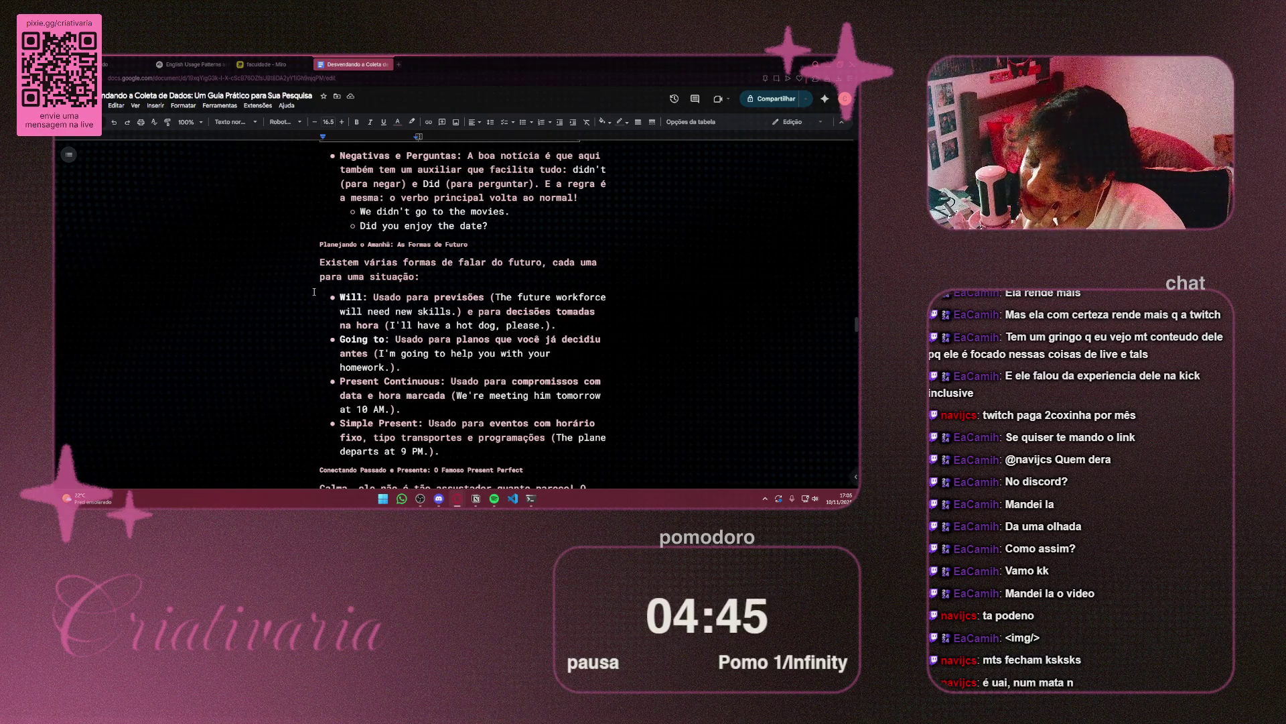
left_click_drag(339, 297, 600, 297)
left_click(660, 289)
scroll(660, 289, "down", 2)
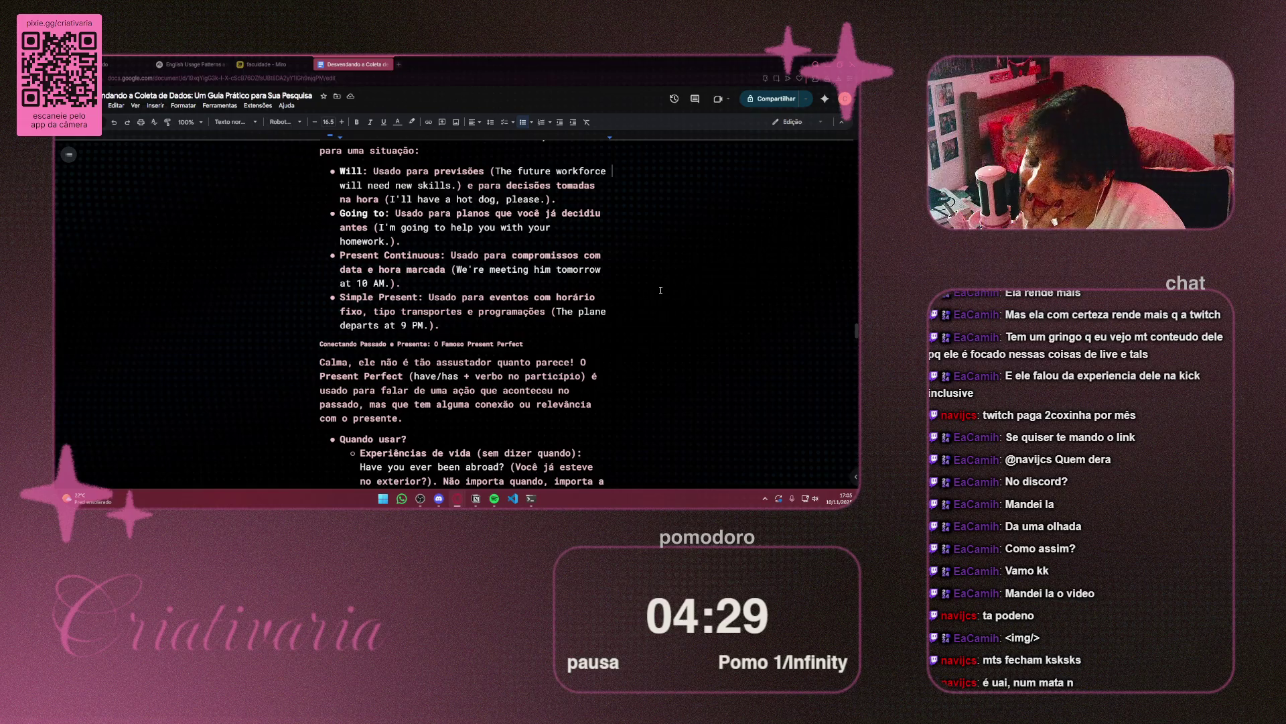
scroll(584, 312, "down", 3)
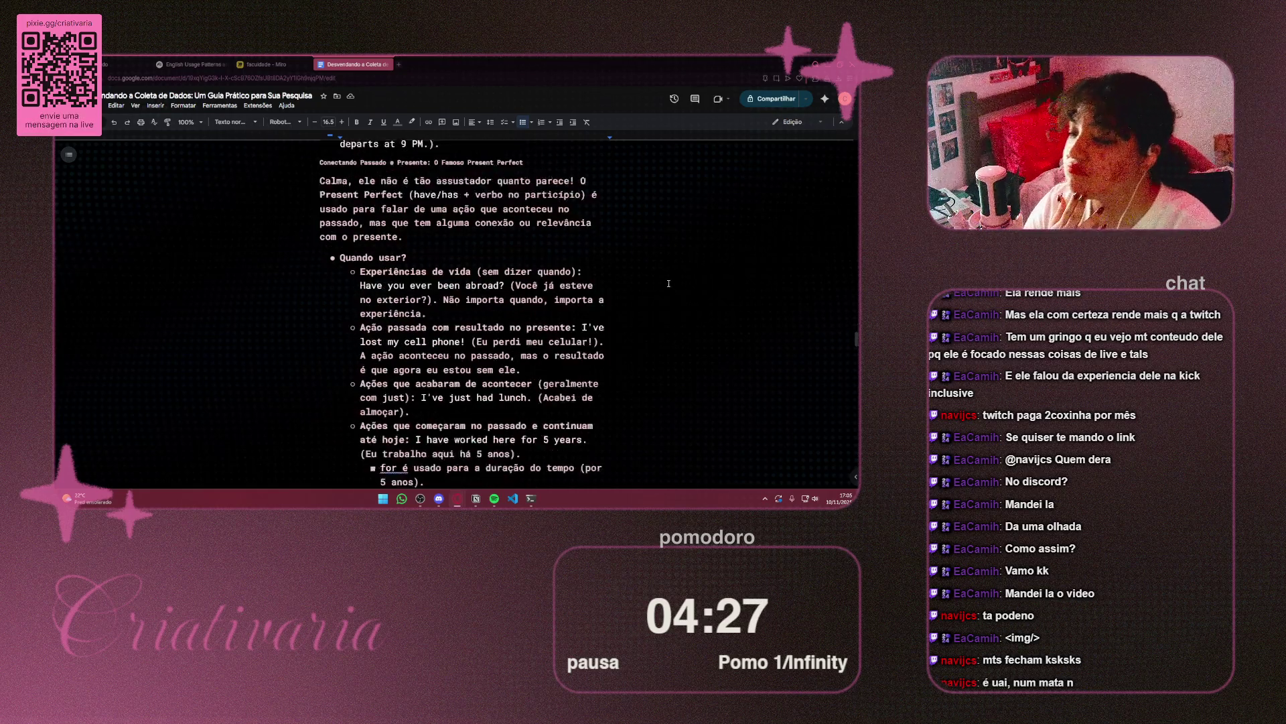
scroll(584, 311, "up", 10)
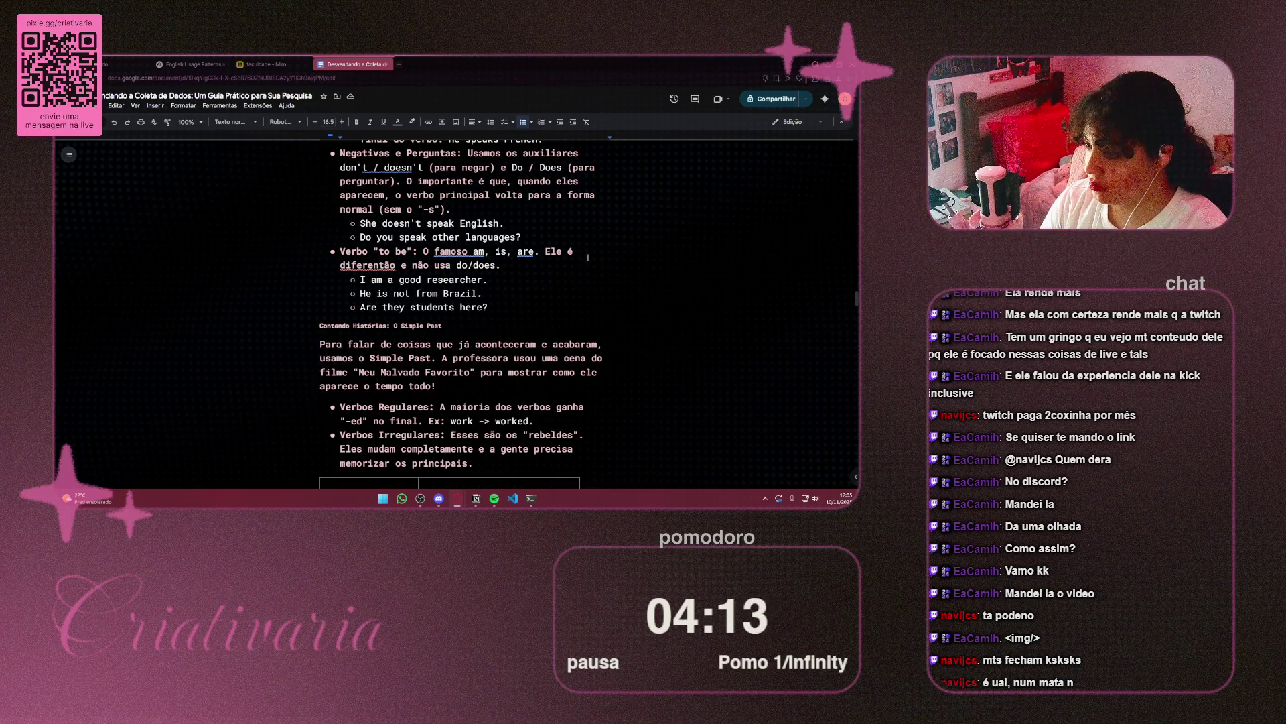
Scroll past the Negativas e Perguntas heading down to the Will, Going to and other future bullets
scroll(588, 250, "down", 8)
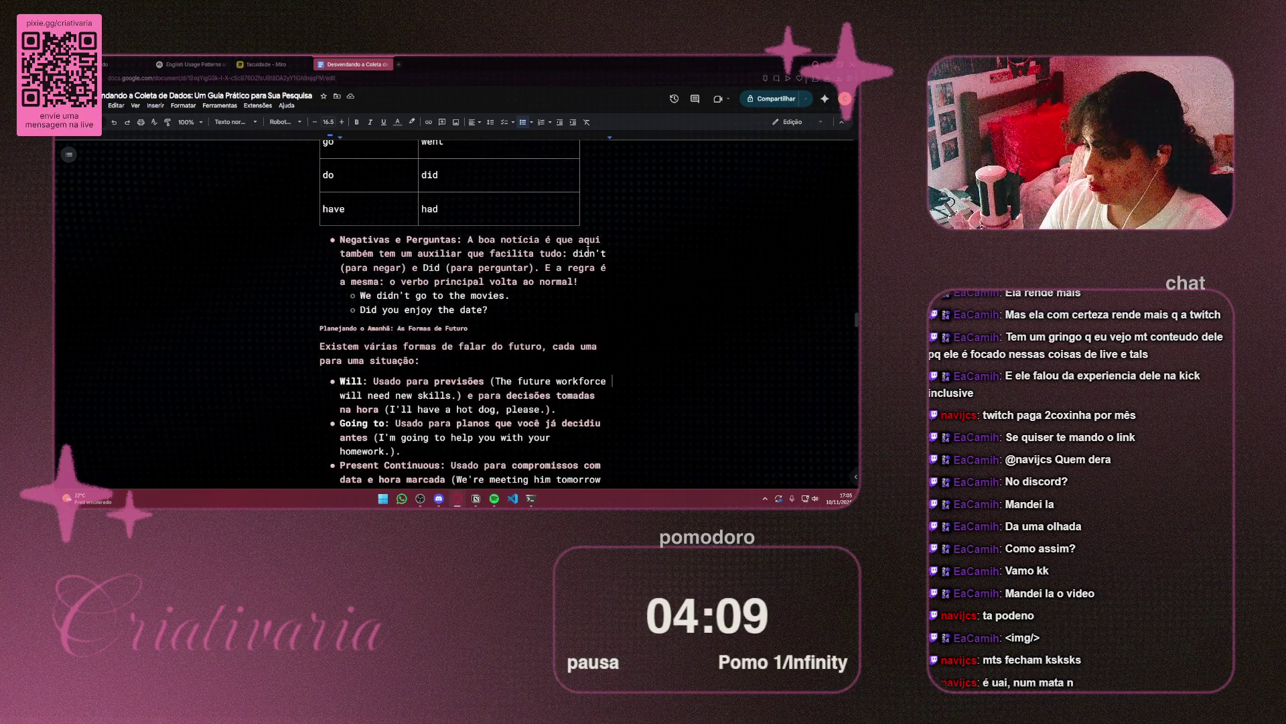
left_click_drag(392, 239, 436, 239)
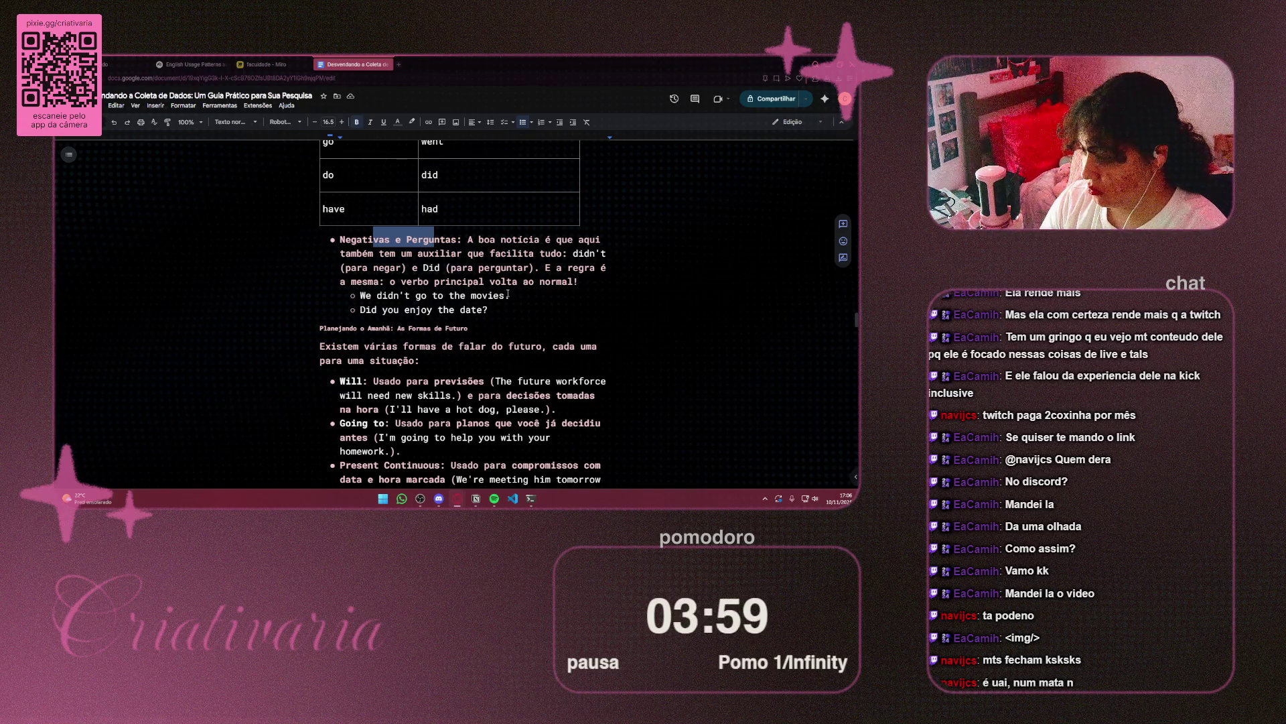
scroll(509, 280, "down", 2)
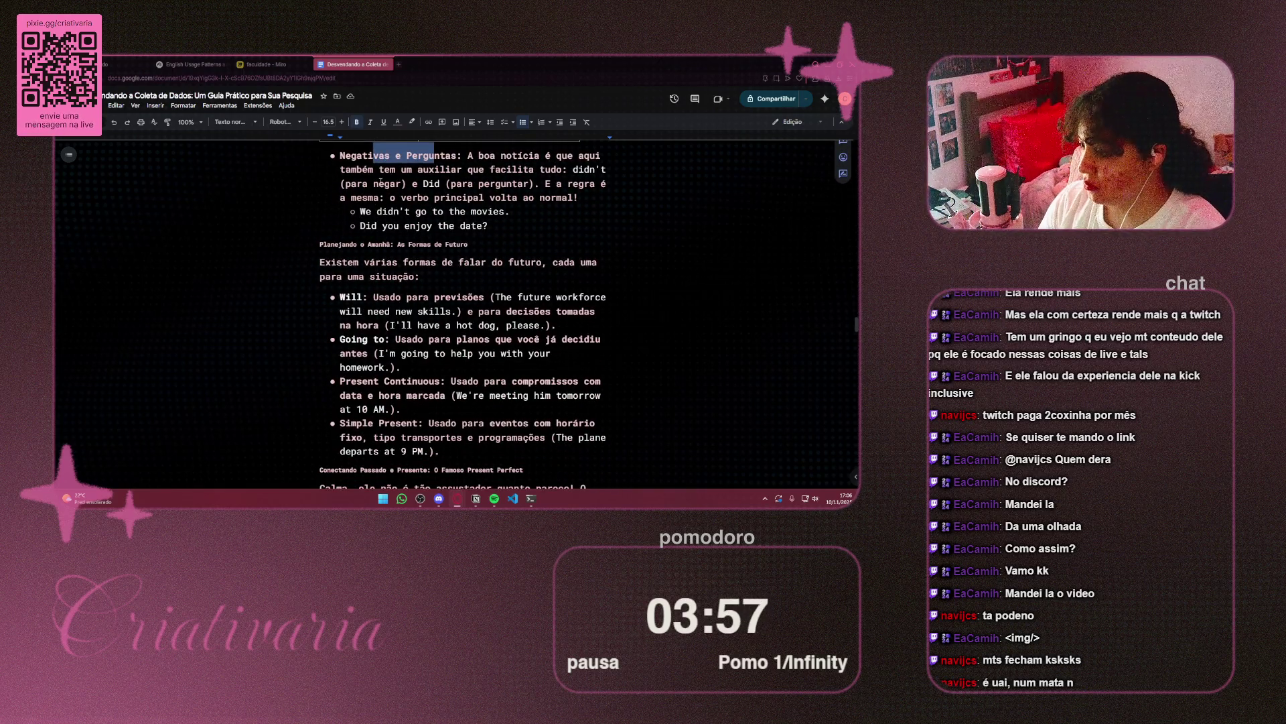
scroll(373, 198, "down", 1)
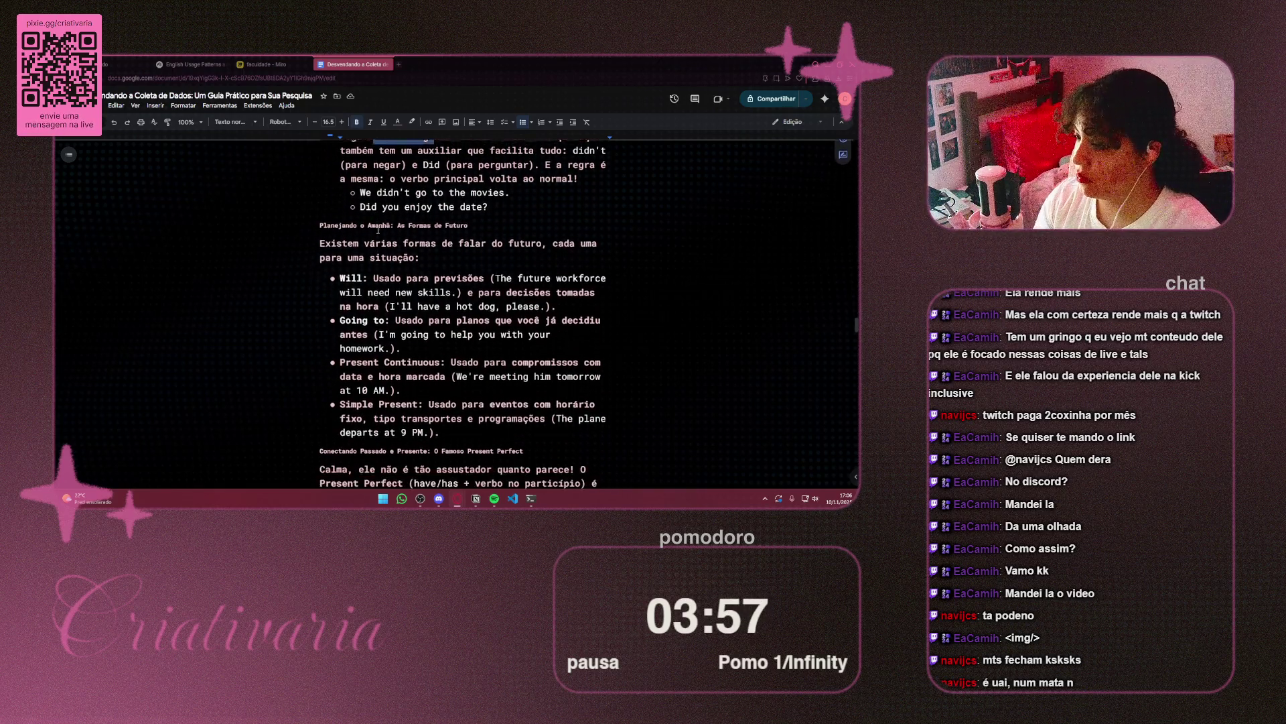
left_click(265, 63)
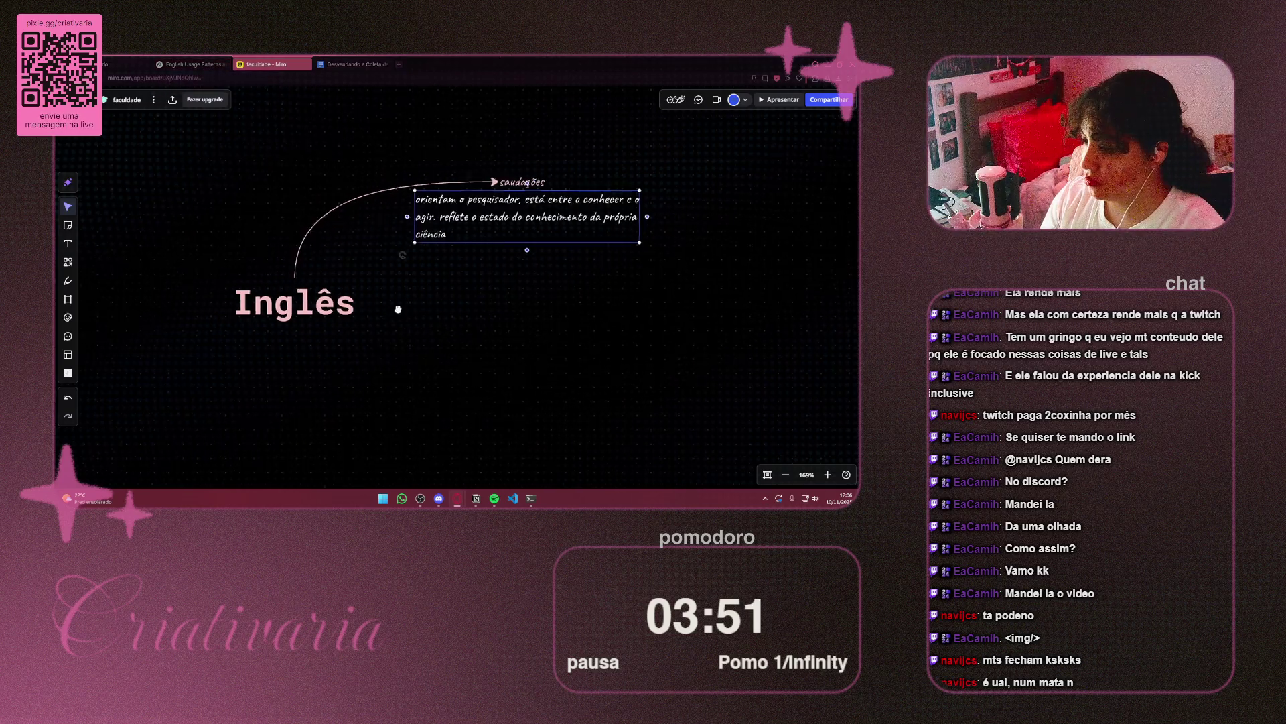
Retype the 'saudações' branch label as 'futuro'
left_click(455, 166)
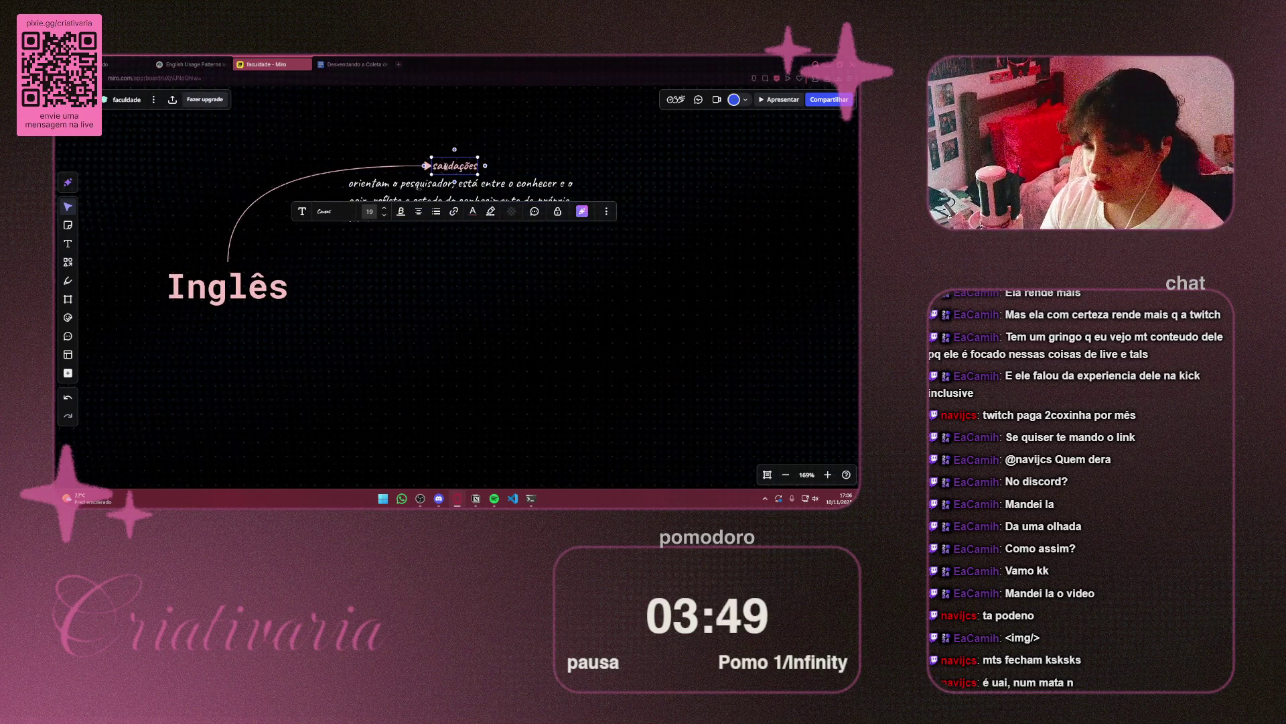
double_click(446, 166)
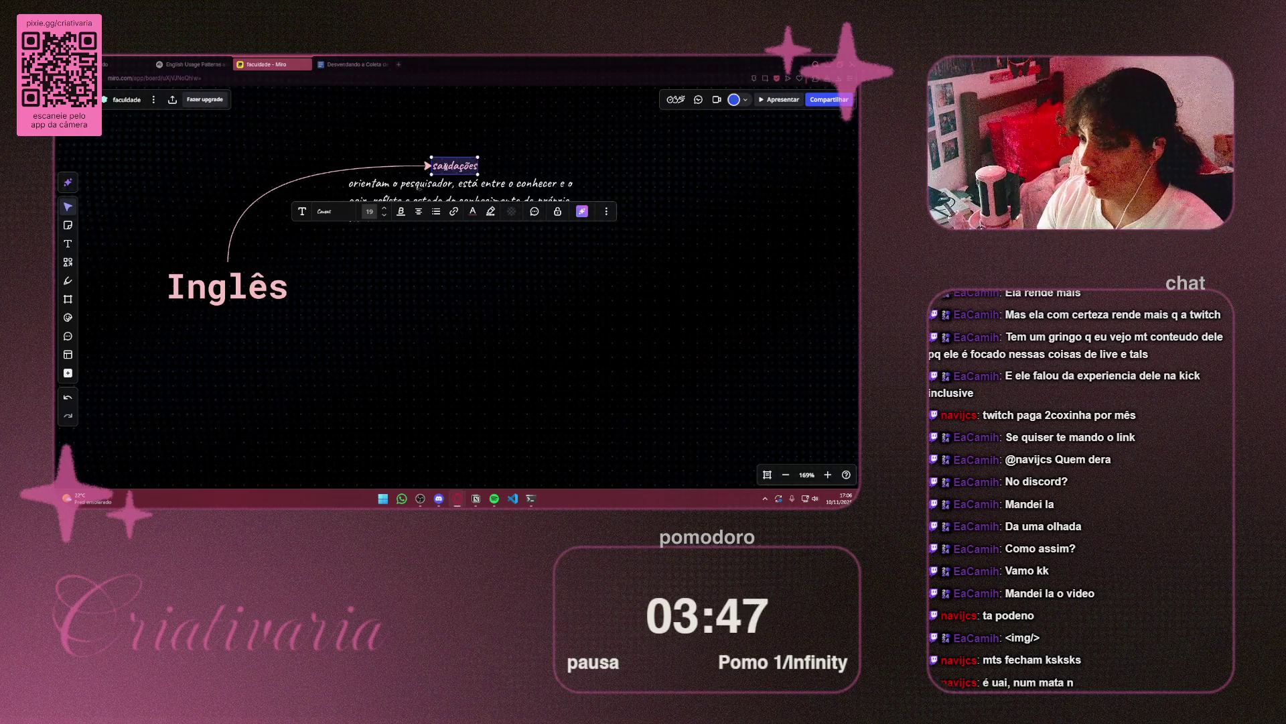
type("Funtun")
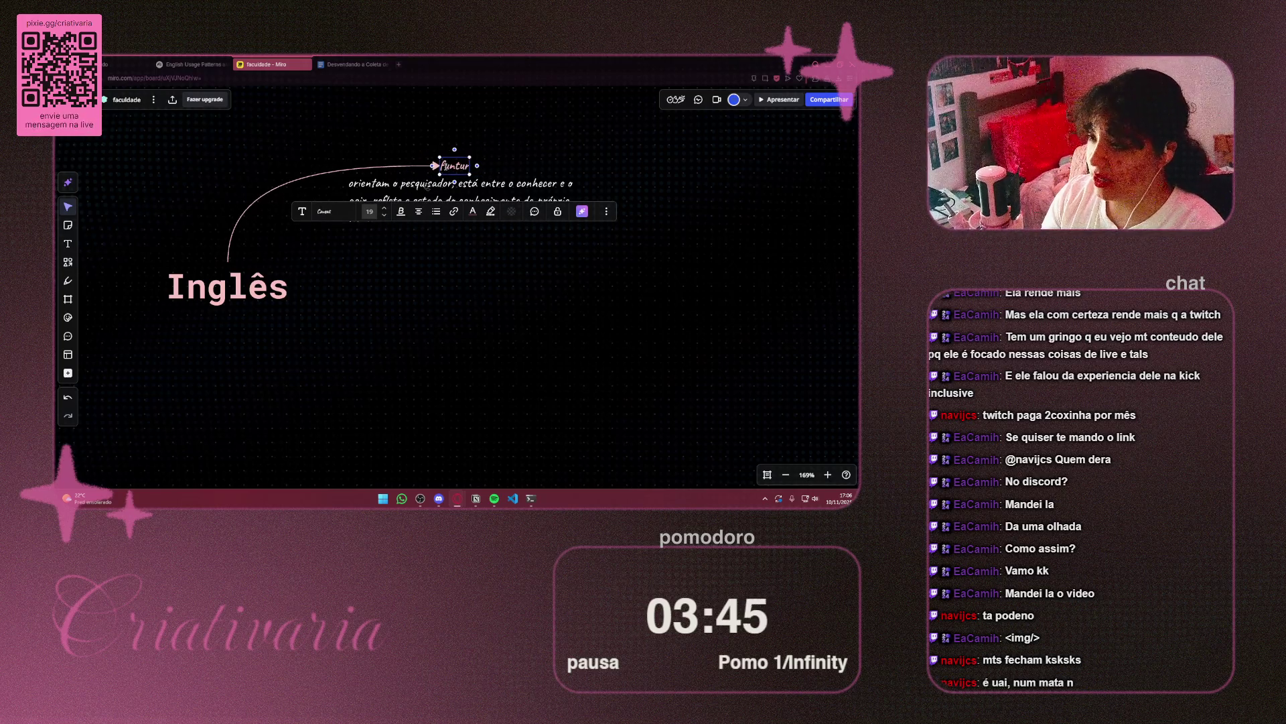
key("BackSpace")
key("BackSpace")
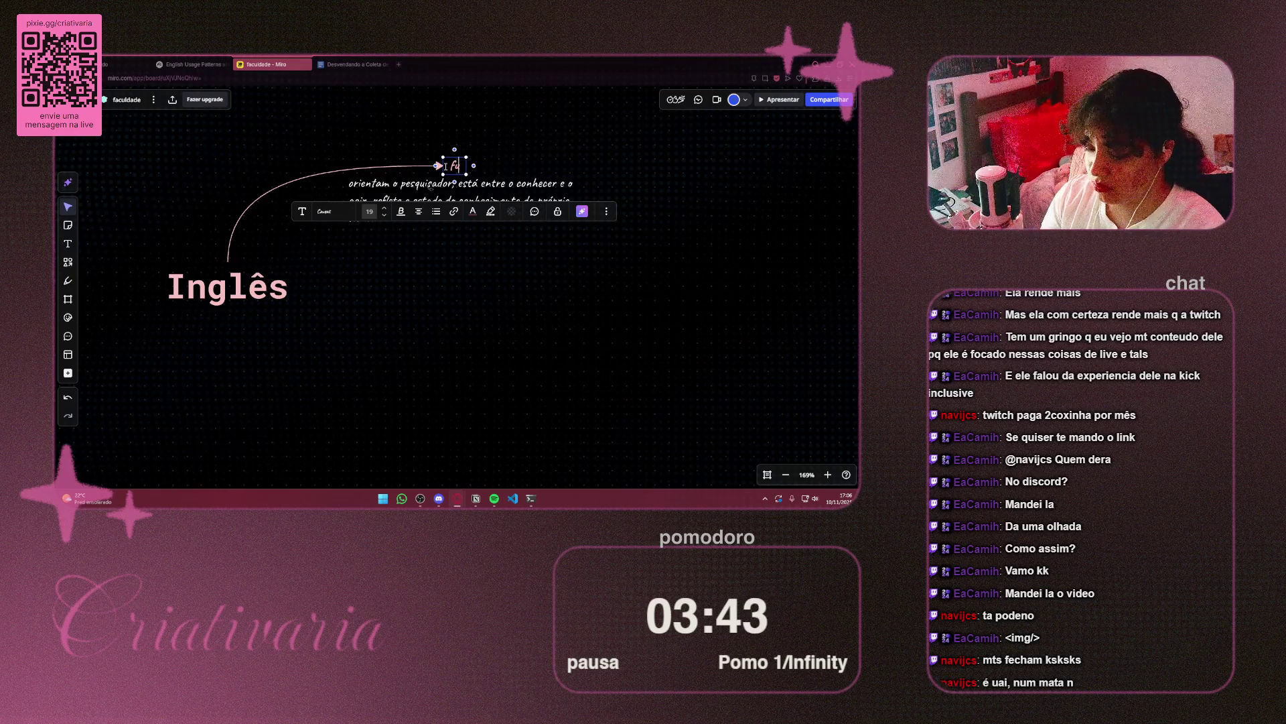
type("turo")
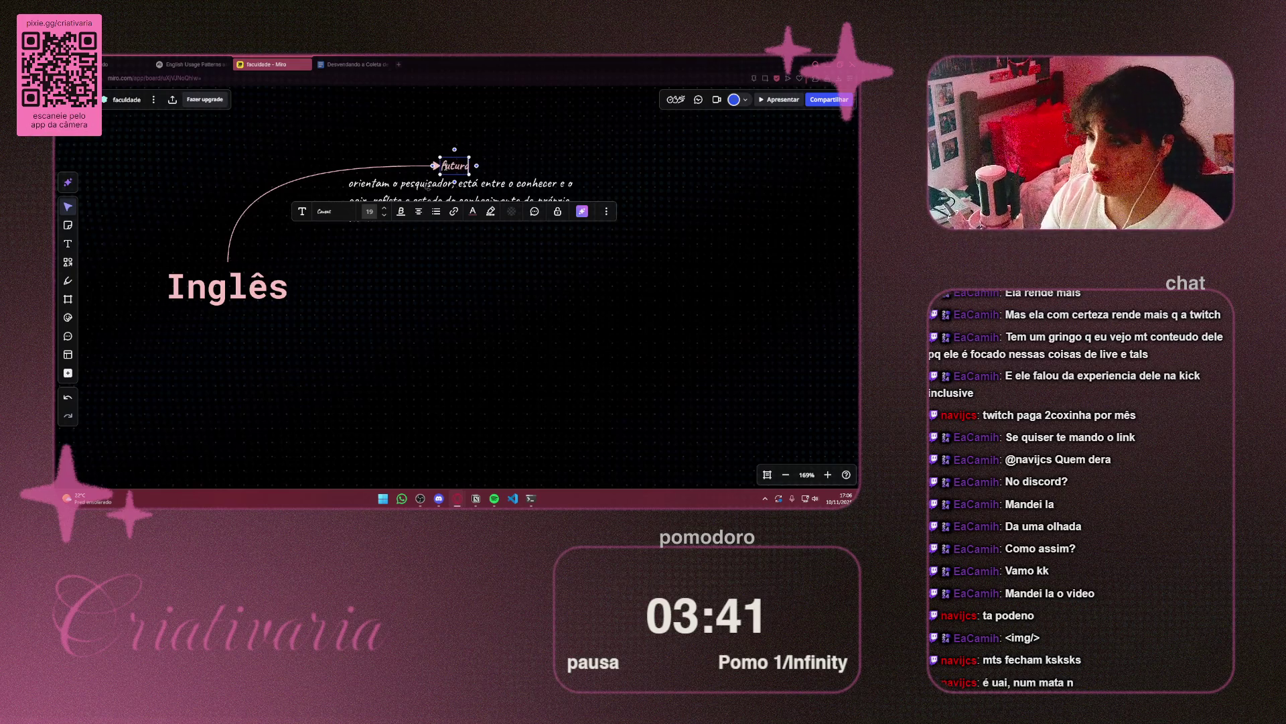
left_click(588, 132)
Move the paragraph text block lower on the board
left_click(362, 209)
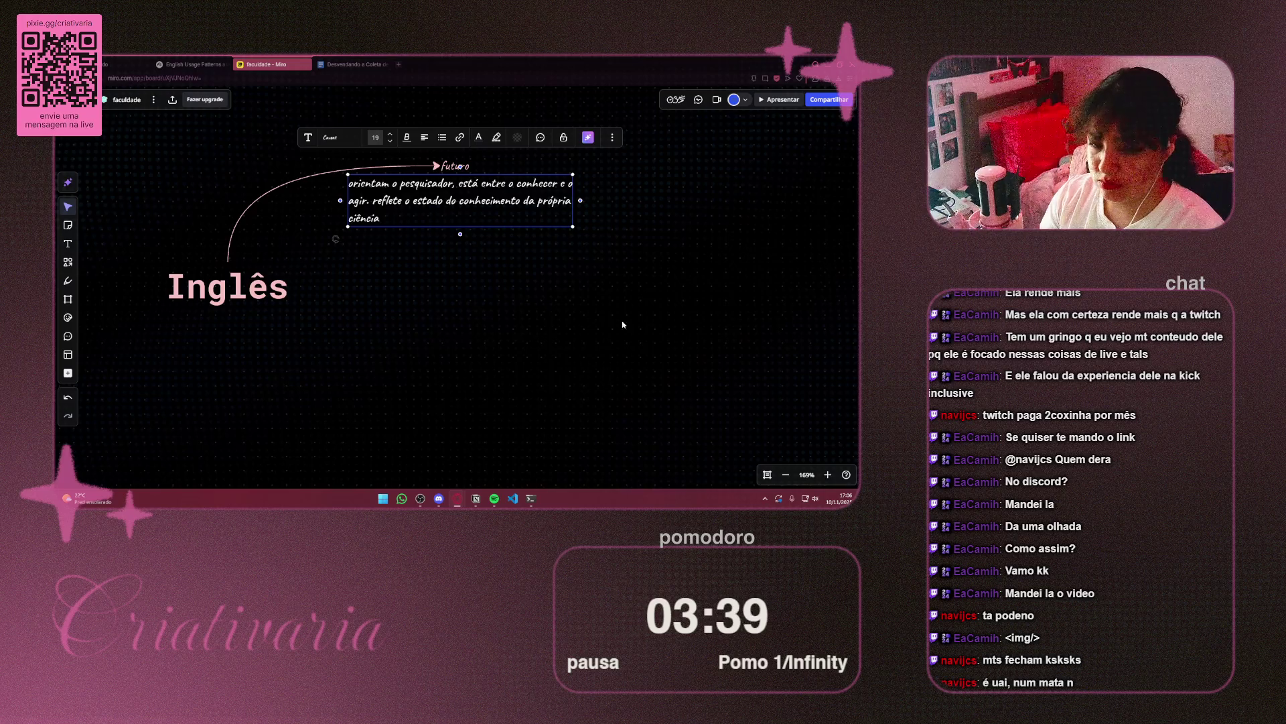
key("Escape")
left_click_drag(393, 232, 403, 279)
left_click(351, 64)
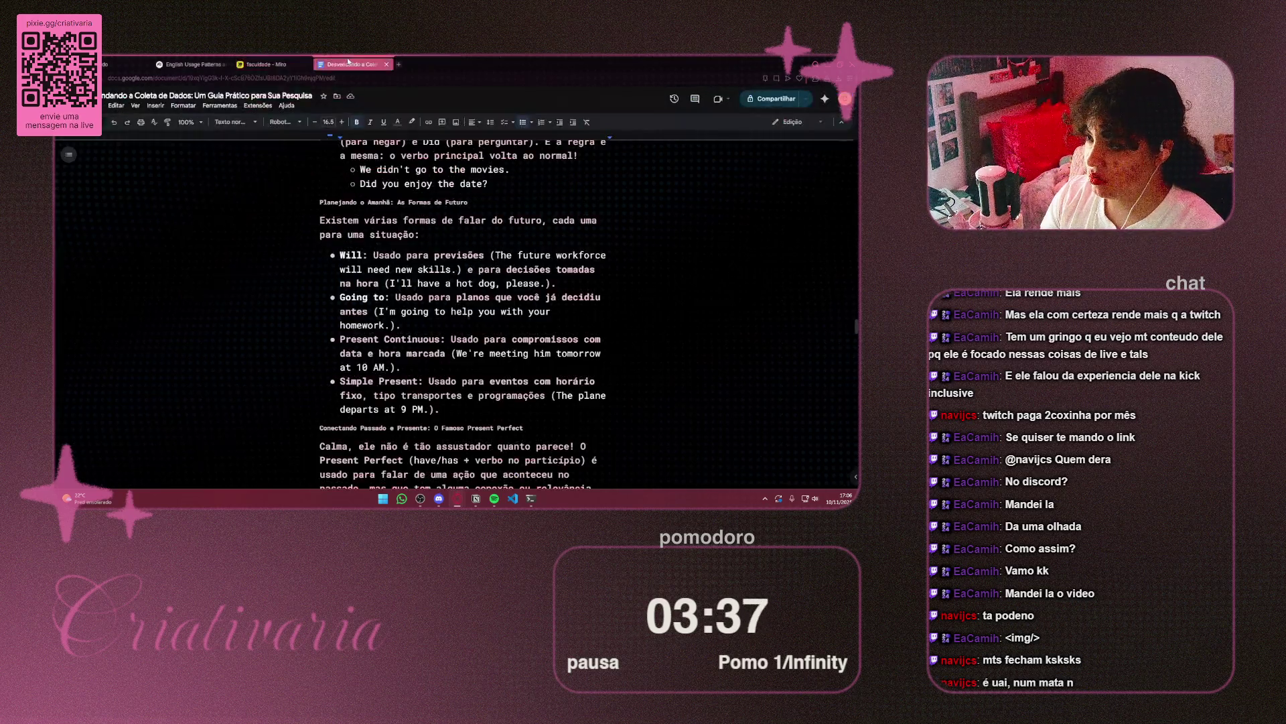
Place the Miro board on the left half of the screen and the Google Docs window on the right
left_click(387, 64)
key("super")
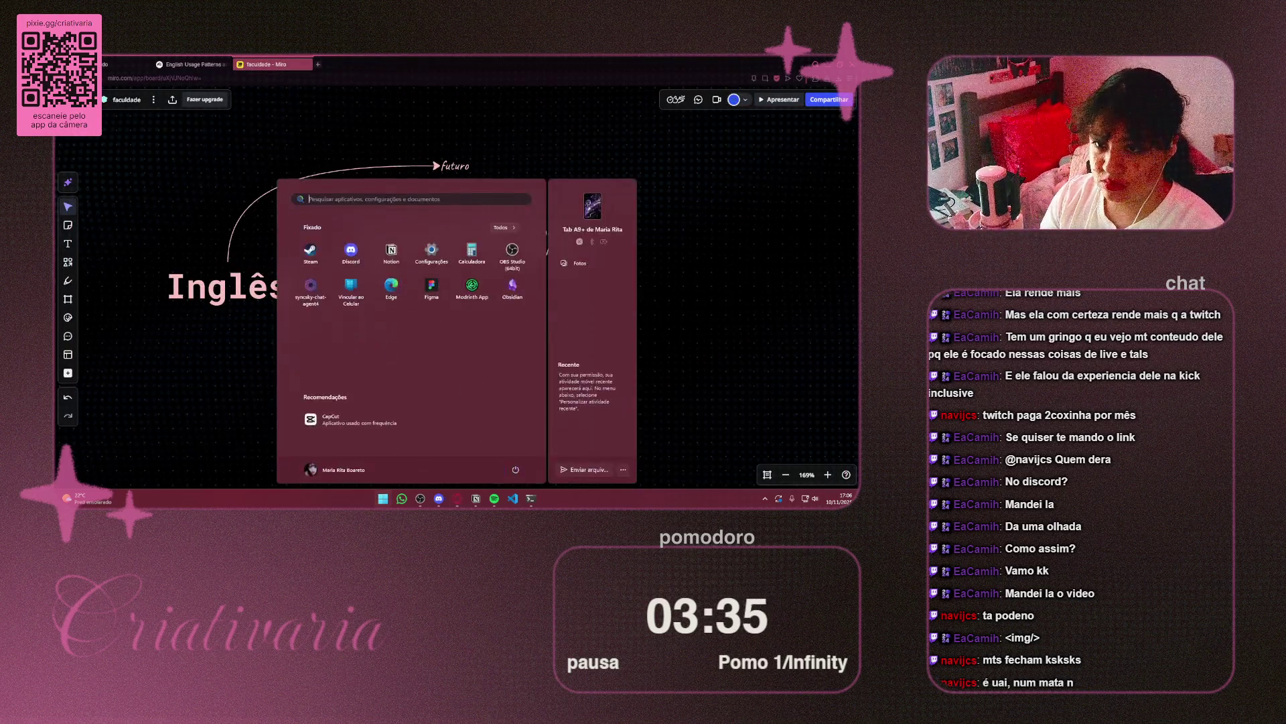
key("Escape")
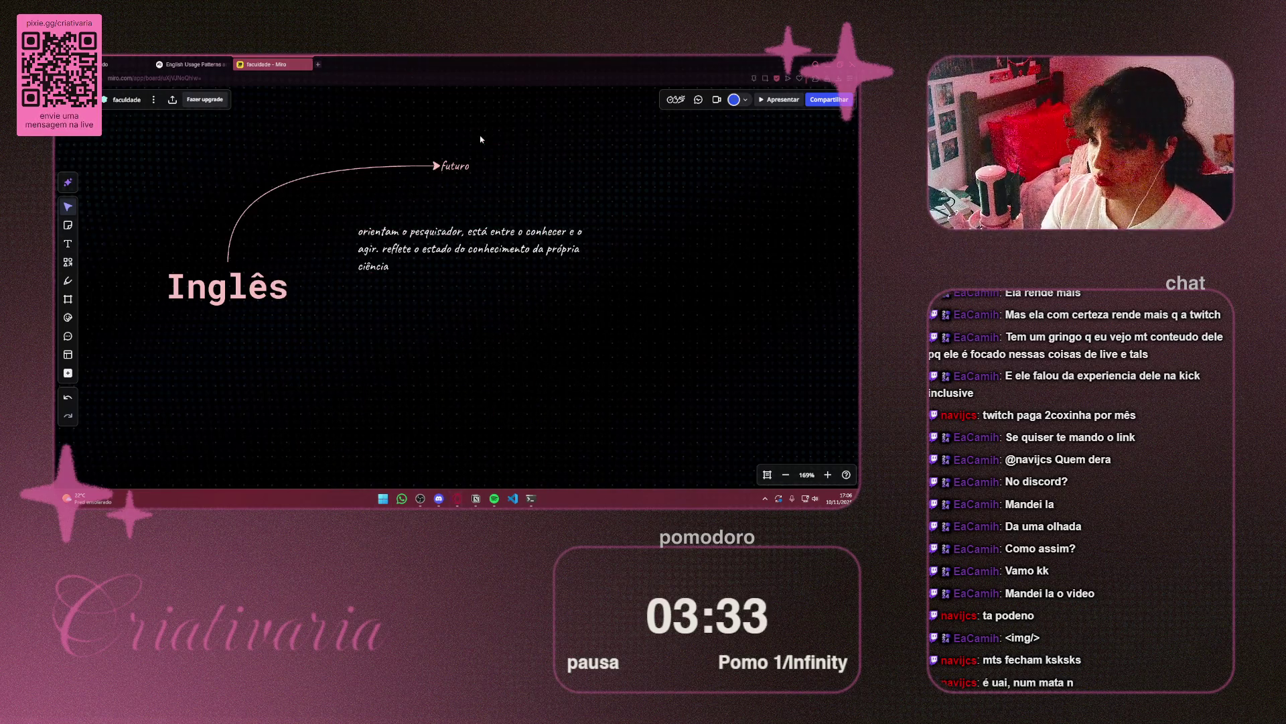
key("alt+Tab")
key("super+Right")
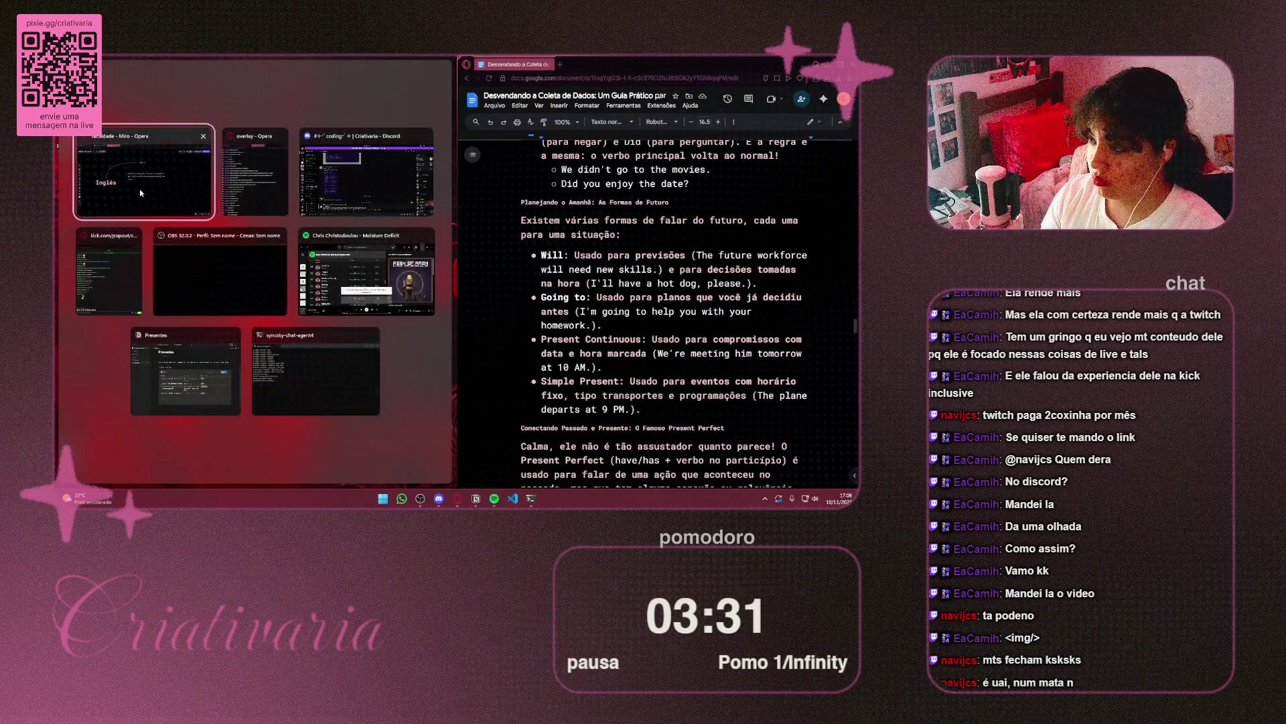
left_click(405, 207)
mouse_move(460, 268)
left_mouse_down()
mouse_move(603, 268)
mouse_move(554, 268)
left_mouse_up()
mouse_move(630, 60)
left_mouse_down()
mouse_move(632, 73)
mouse_move(500, 76)
mouse_move(857, 79)
left_mouse_up()
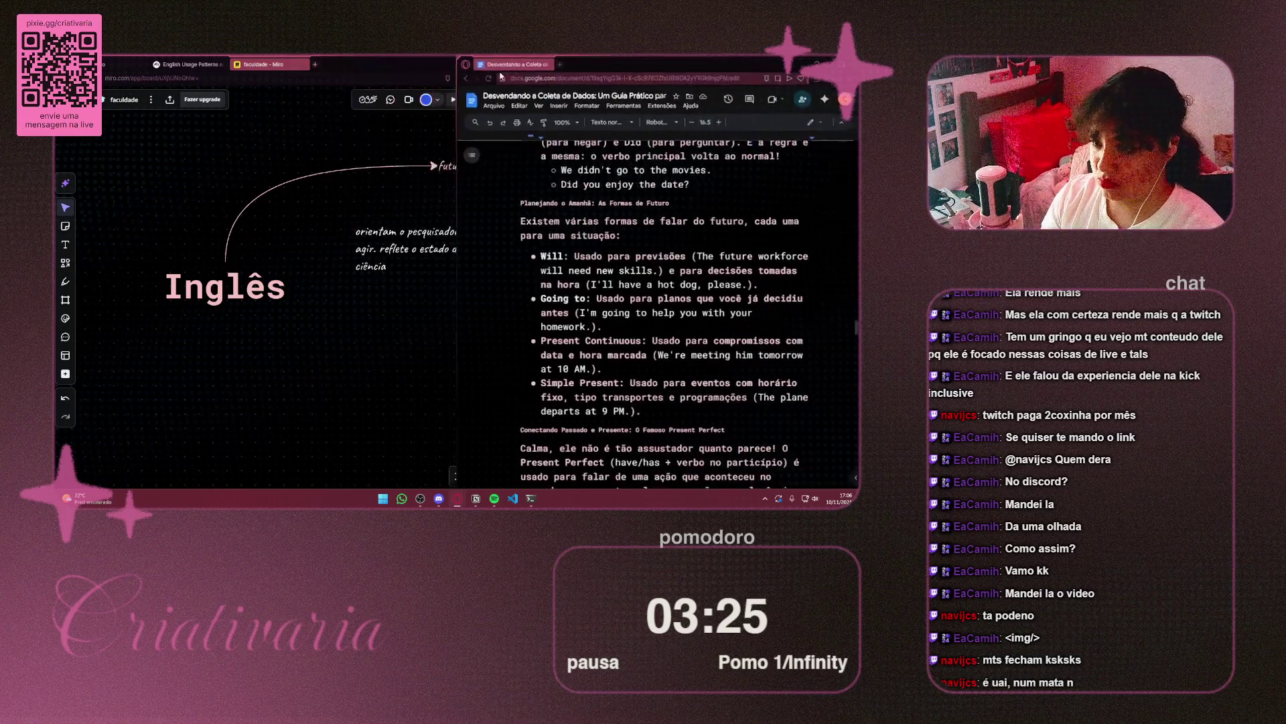
left_click(134, 179)
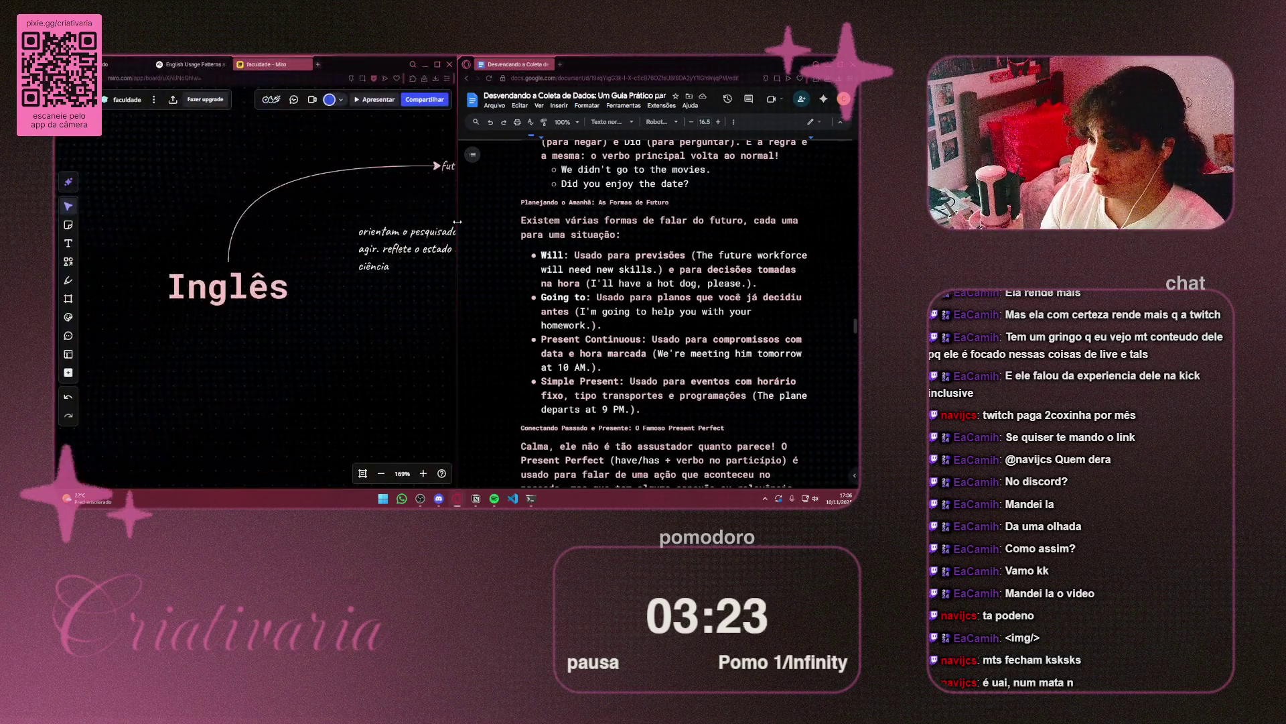
mouse_move(460, 223)
left_mouse_down()
mouse_move(590, 220)
mouse_move(572, 221)
left_mouse_up()
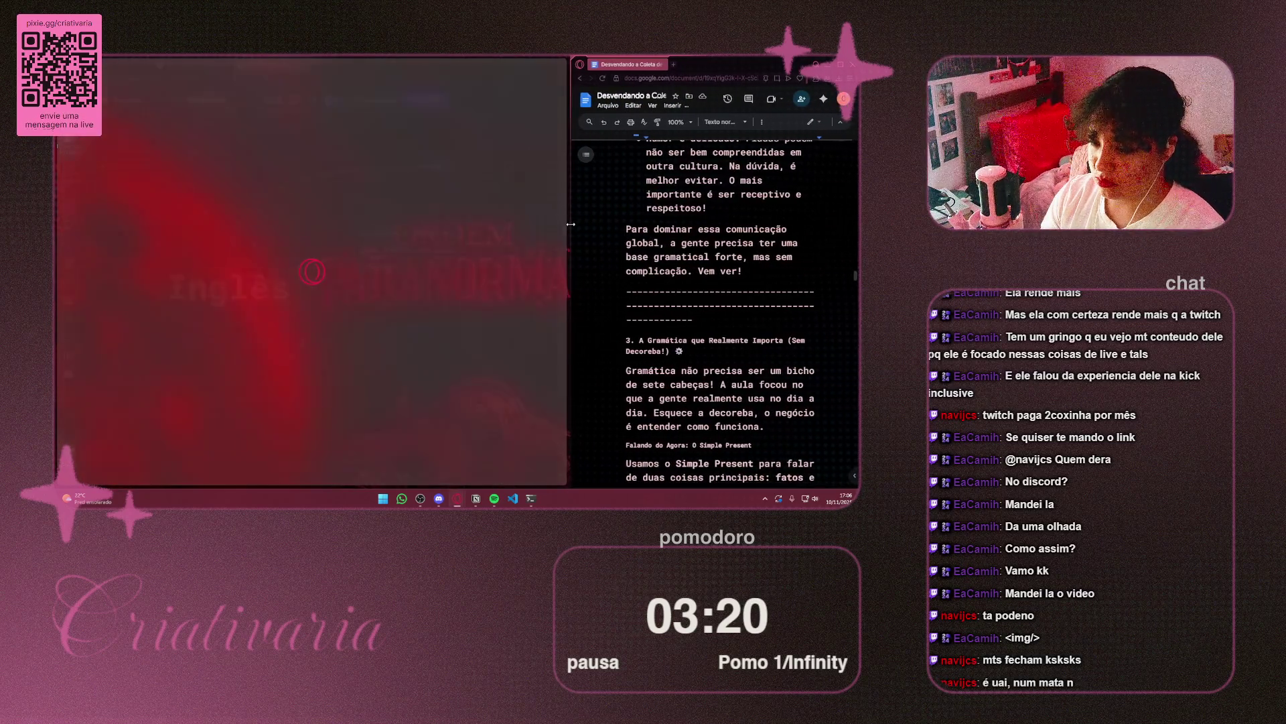
Scroll the guide to 'Planejando o Amanhã: As Formas de Futuro' and select the text block under futuro
scroll(739, 304, "up", 4)
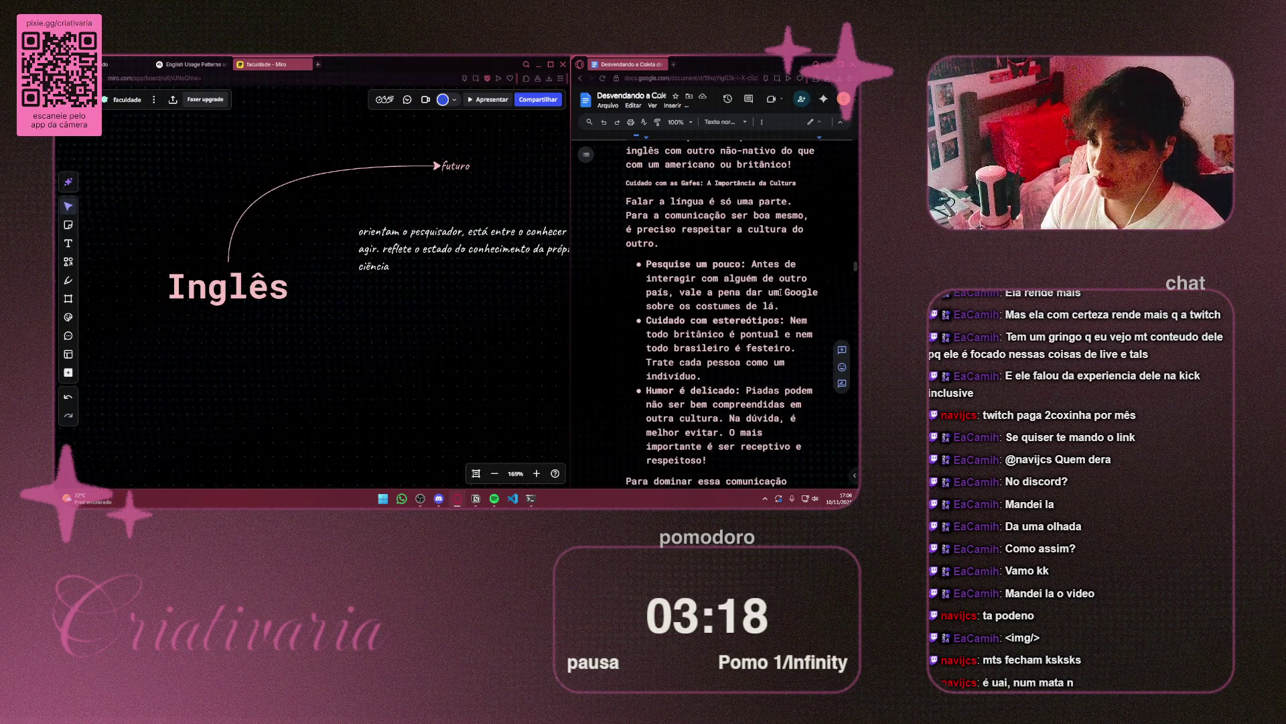
scroll(781, 292, "up", 3)
scroll(782, 285, "down", 12)
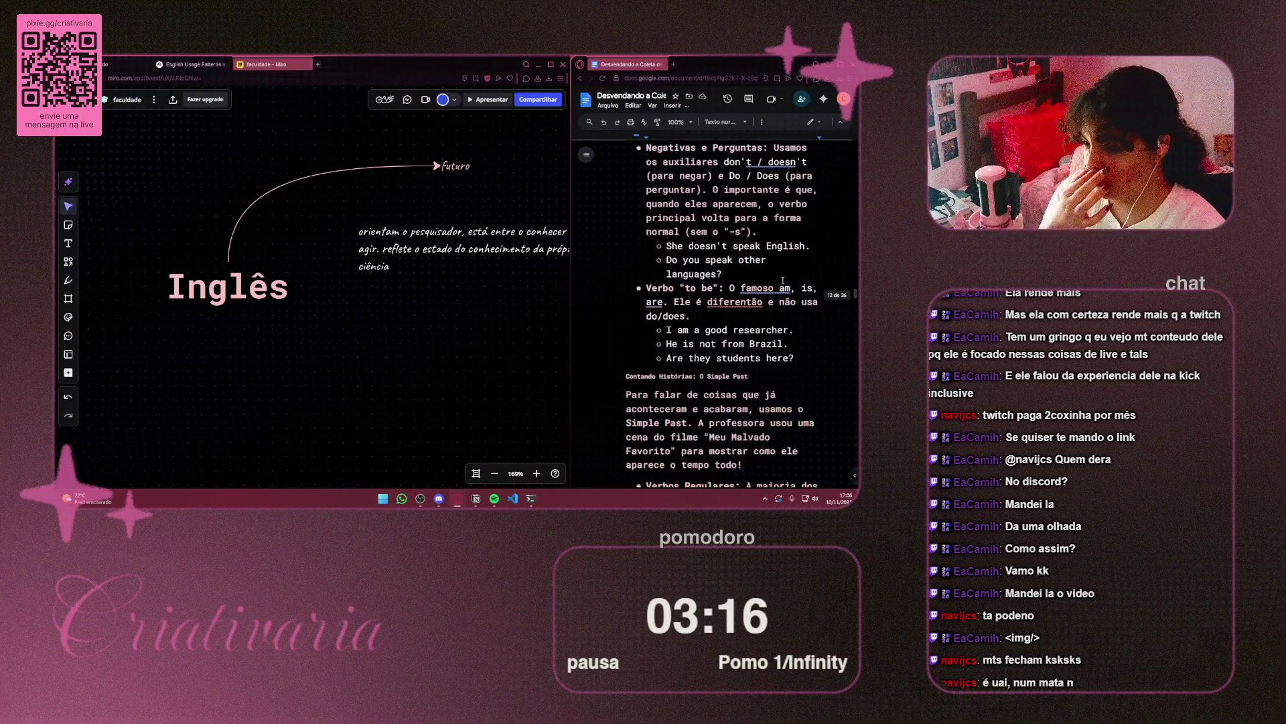
scroll(783, 280, "down", 5)
scroll(783, 280, "down", 4)
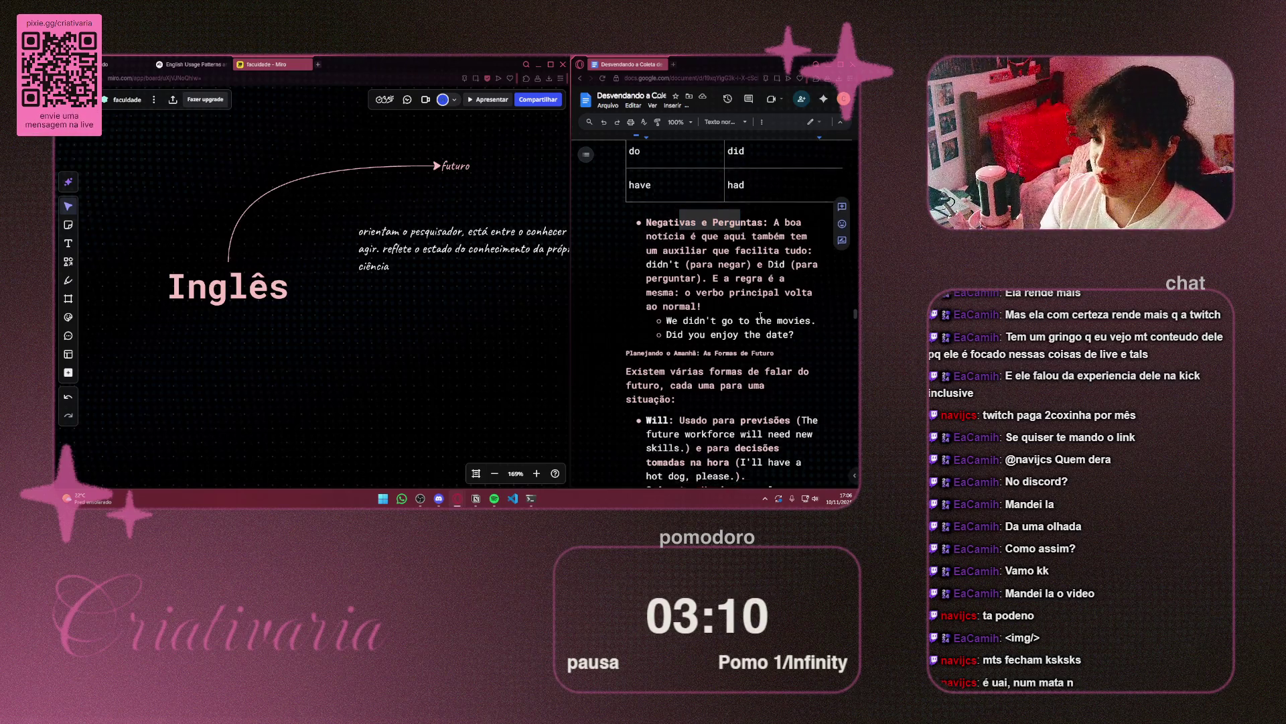
scroll(672, 283, "down", 3)
left_click_drag(447, 328, 310, 338)
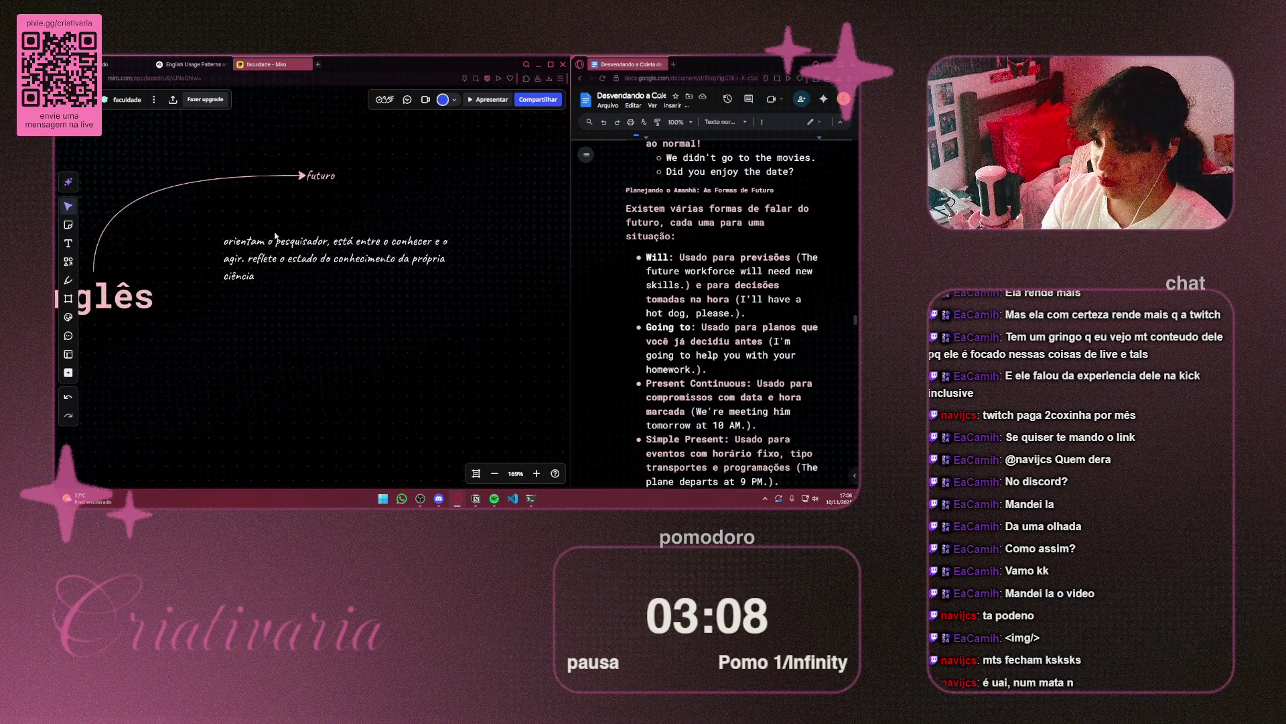
left_click(281, 260)
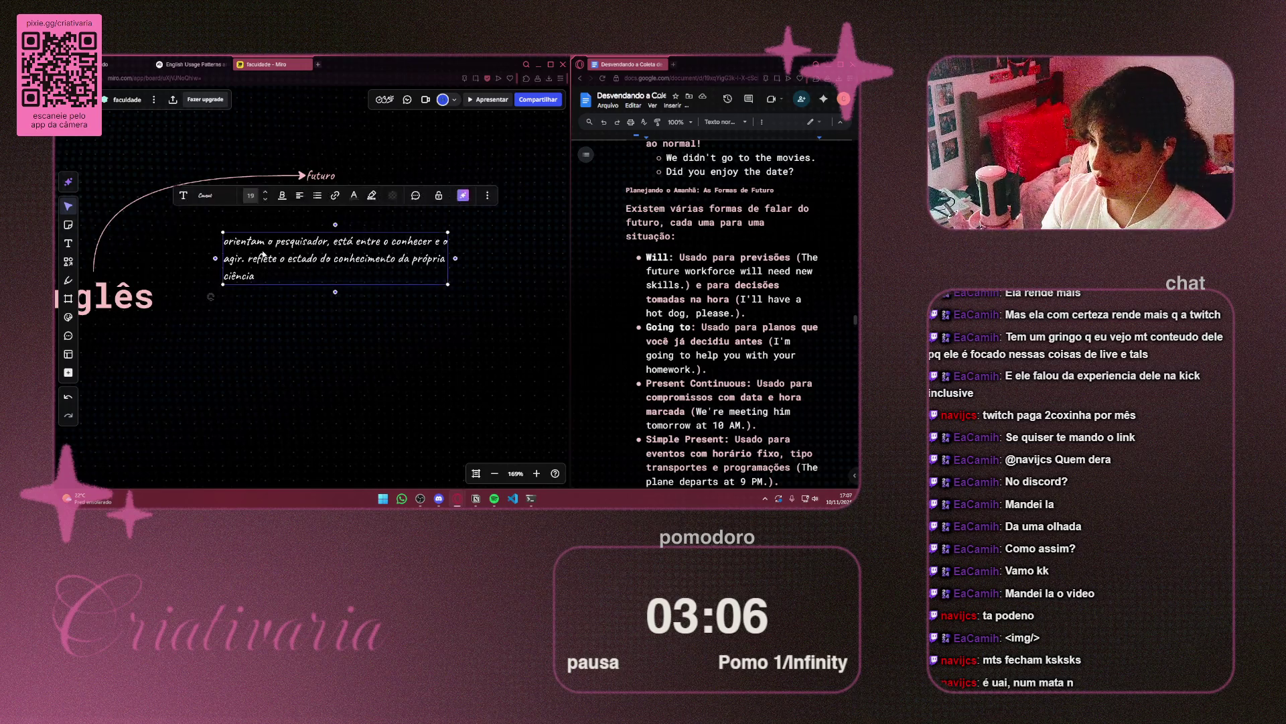
Replace the text block's content with 'Will: previsões e decisões tomadas na hora'
left_click_drag(258, 276, 225, 238)
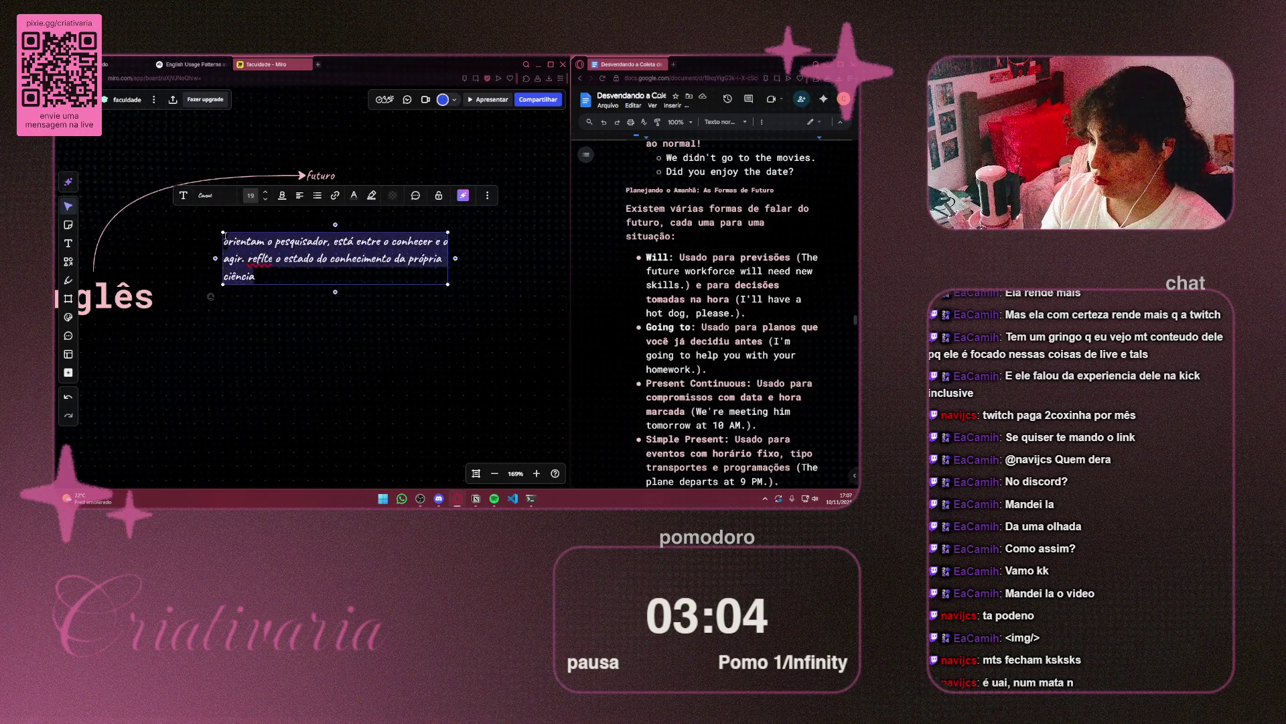
type("will")
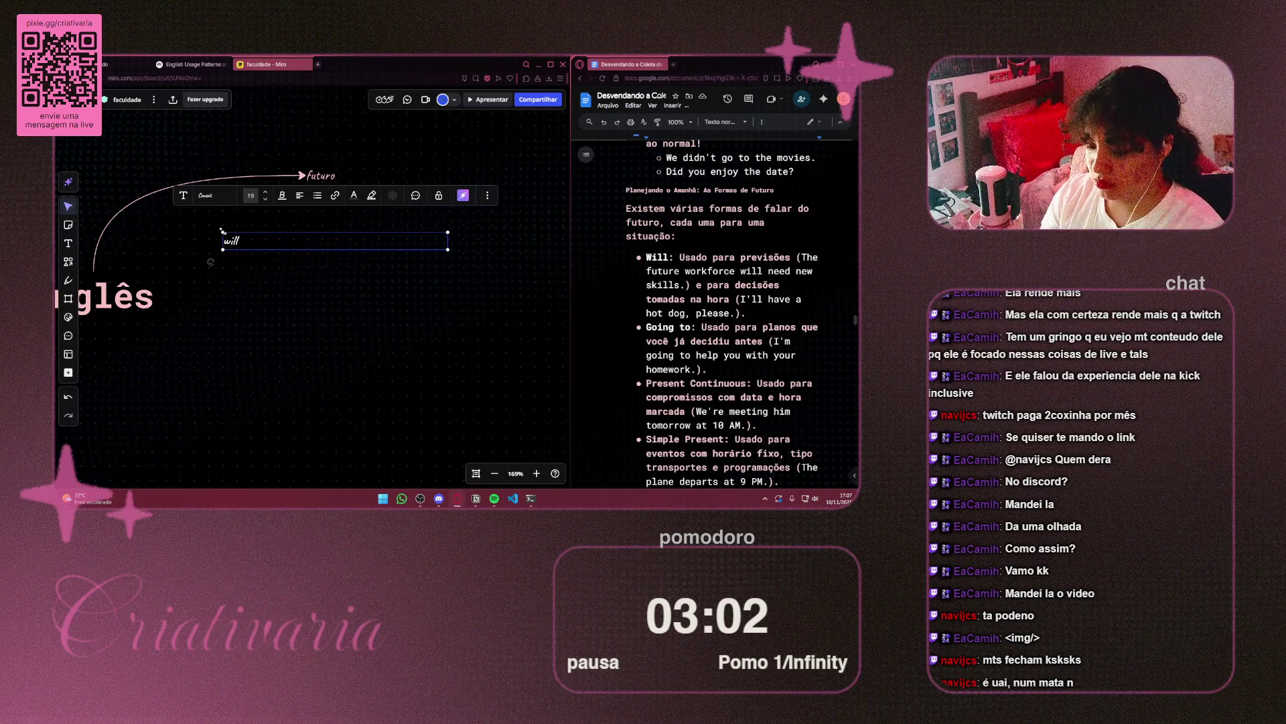
key("BackSpace")
key("BackSpace")
key("BackSpace")
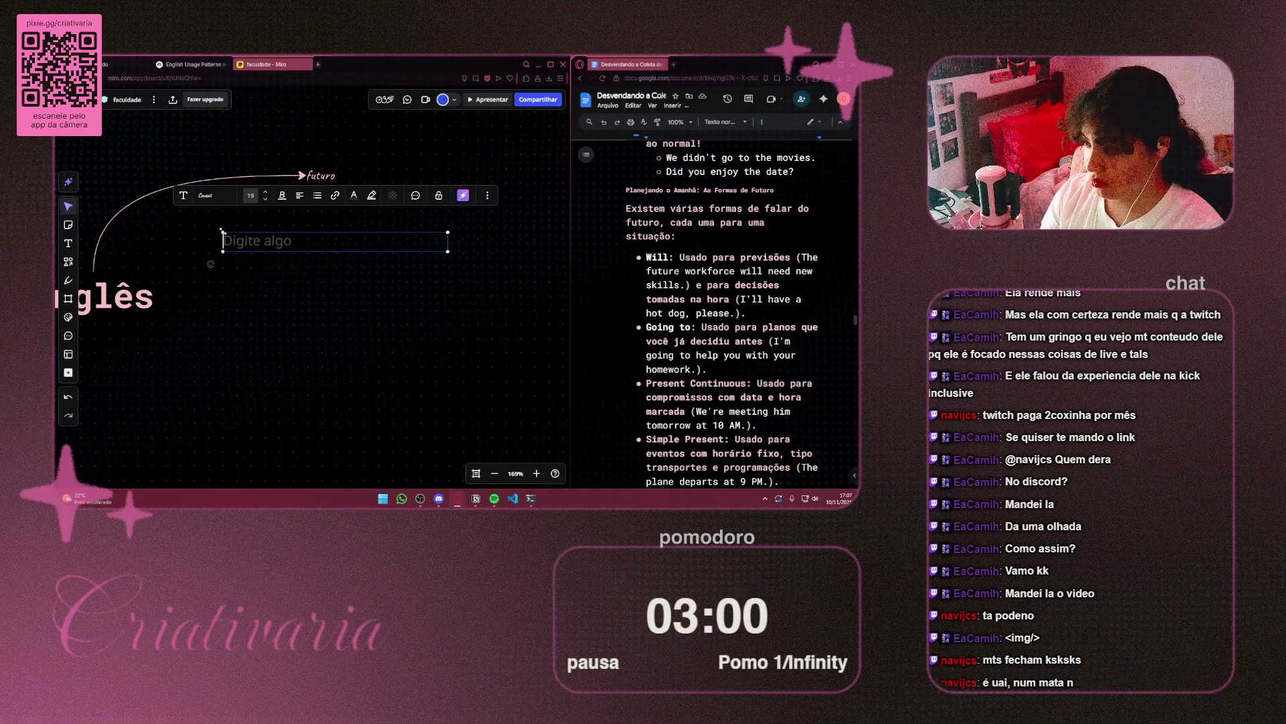
type("Will :")
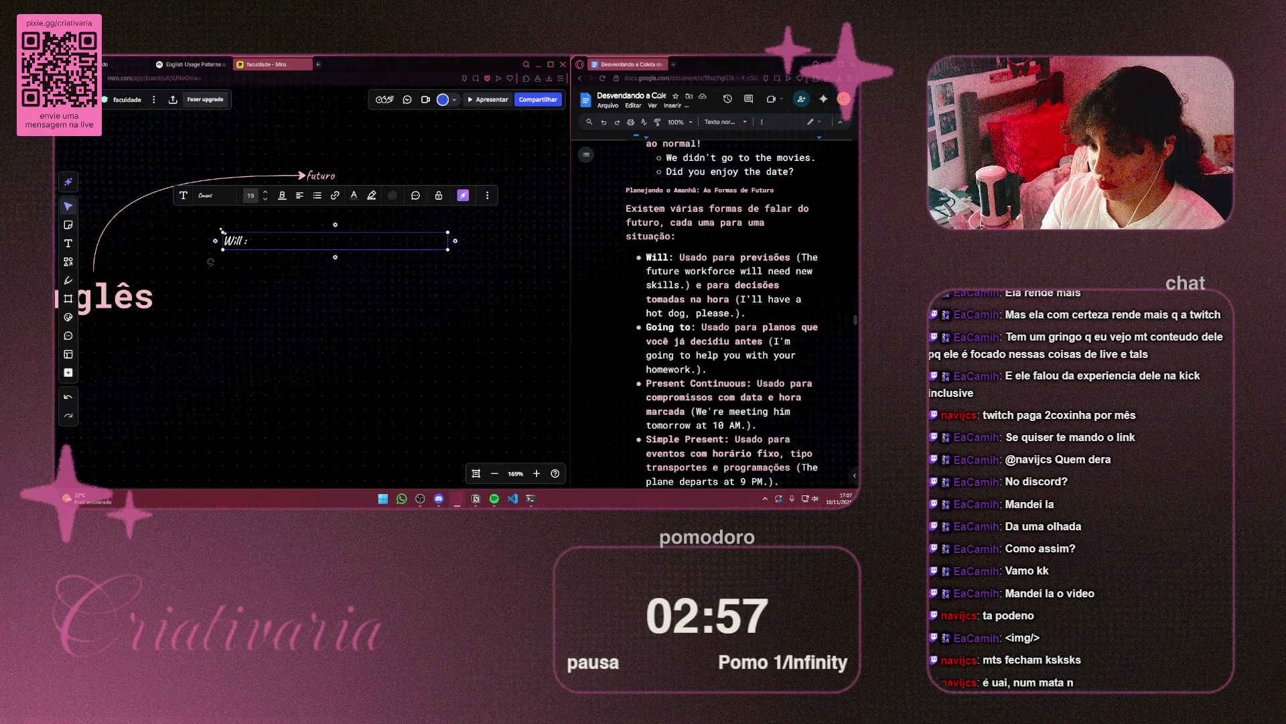
key("BackSpace")
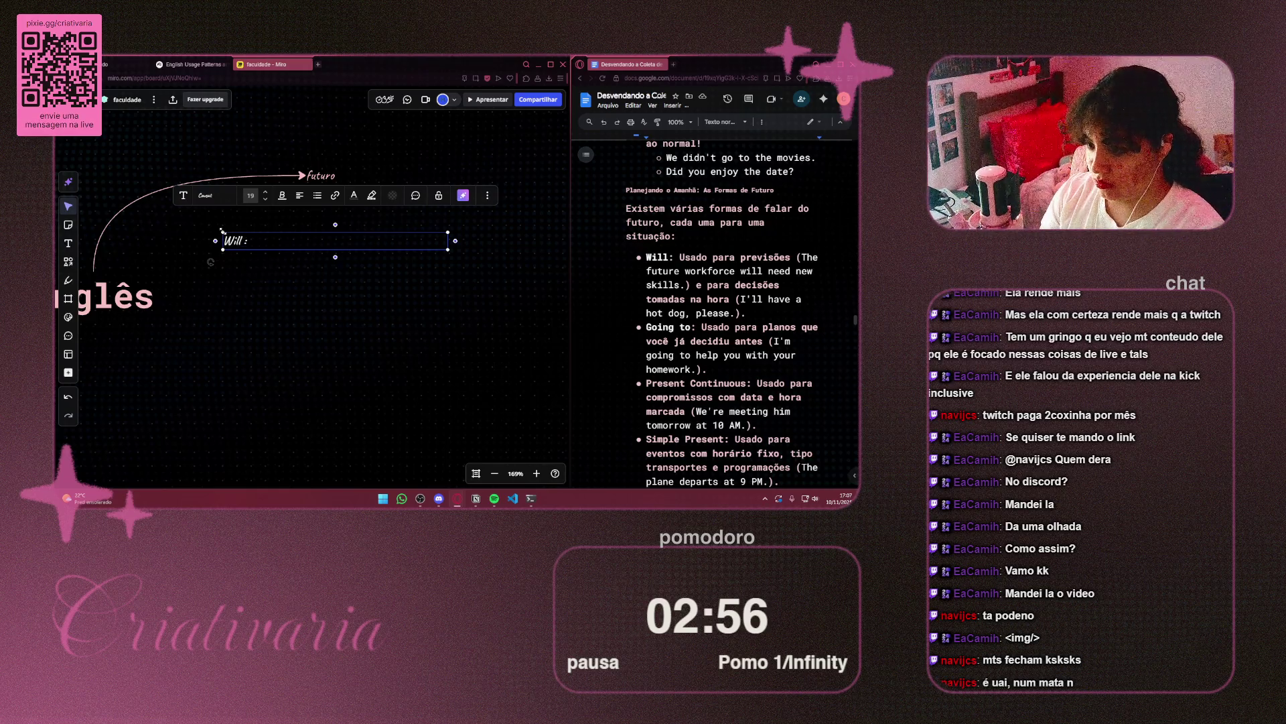
key("BackSpace")
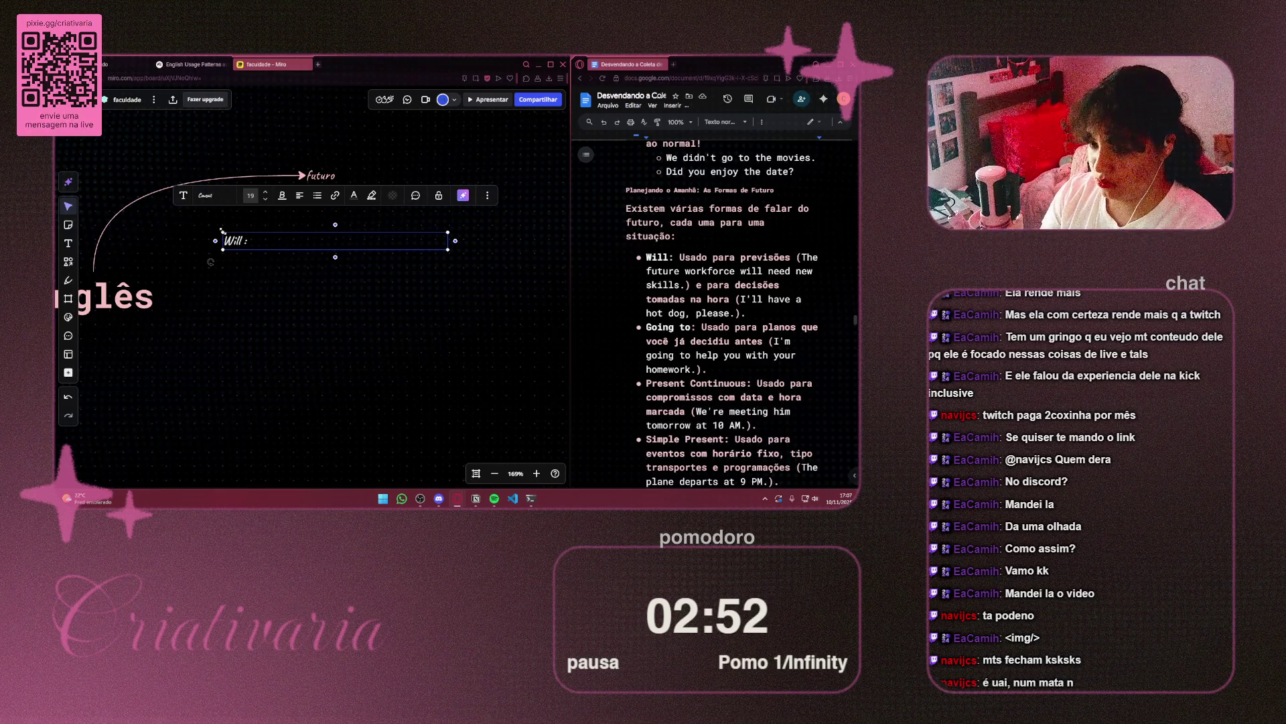
type("previsõ")
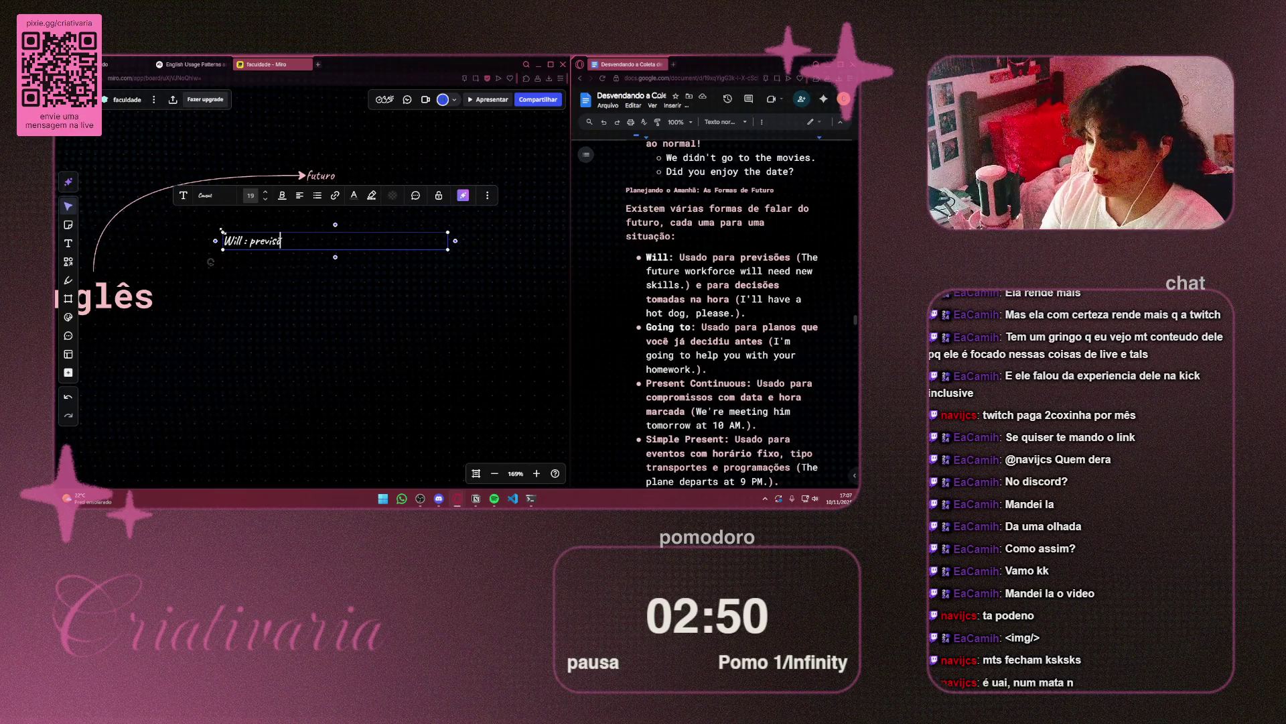
type("es e dec")
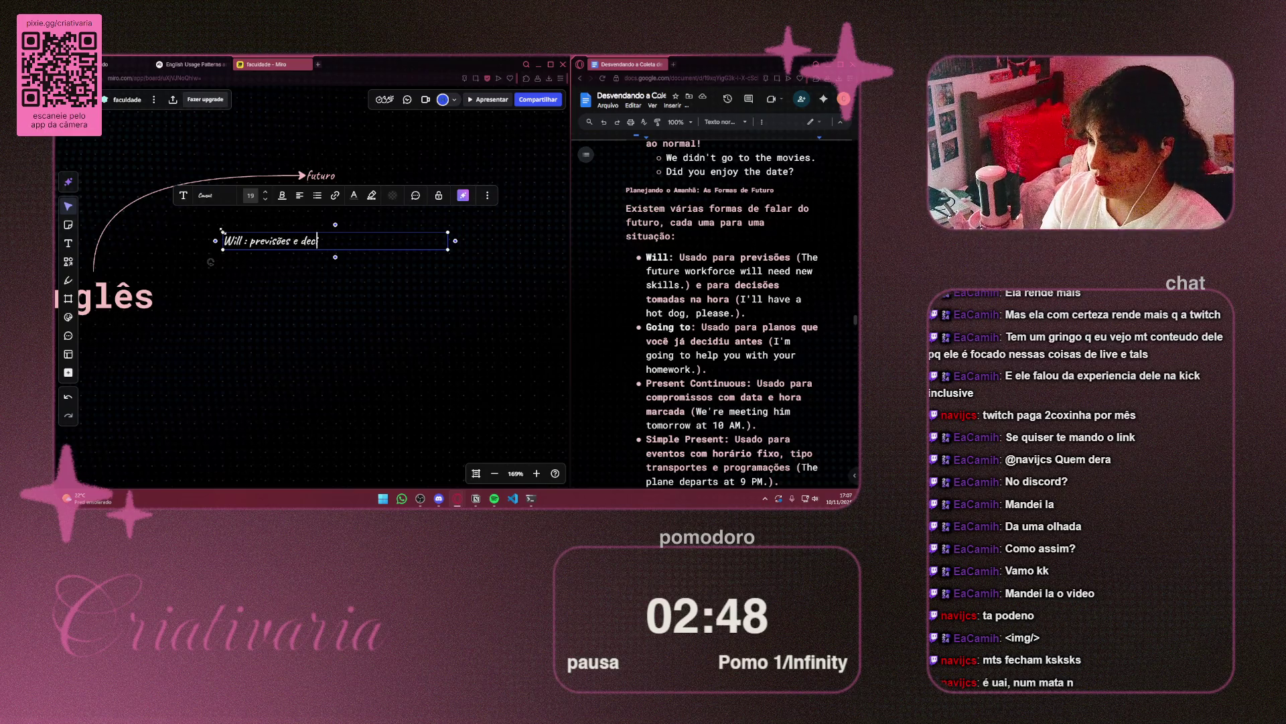
type("is")
type("ões ")
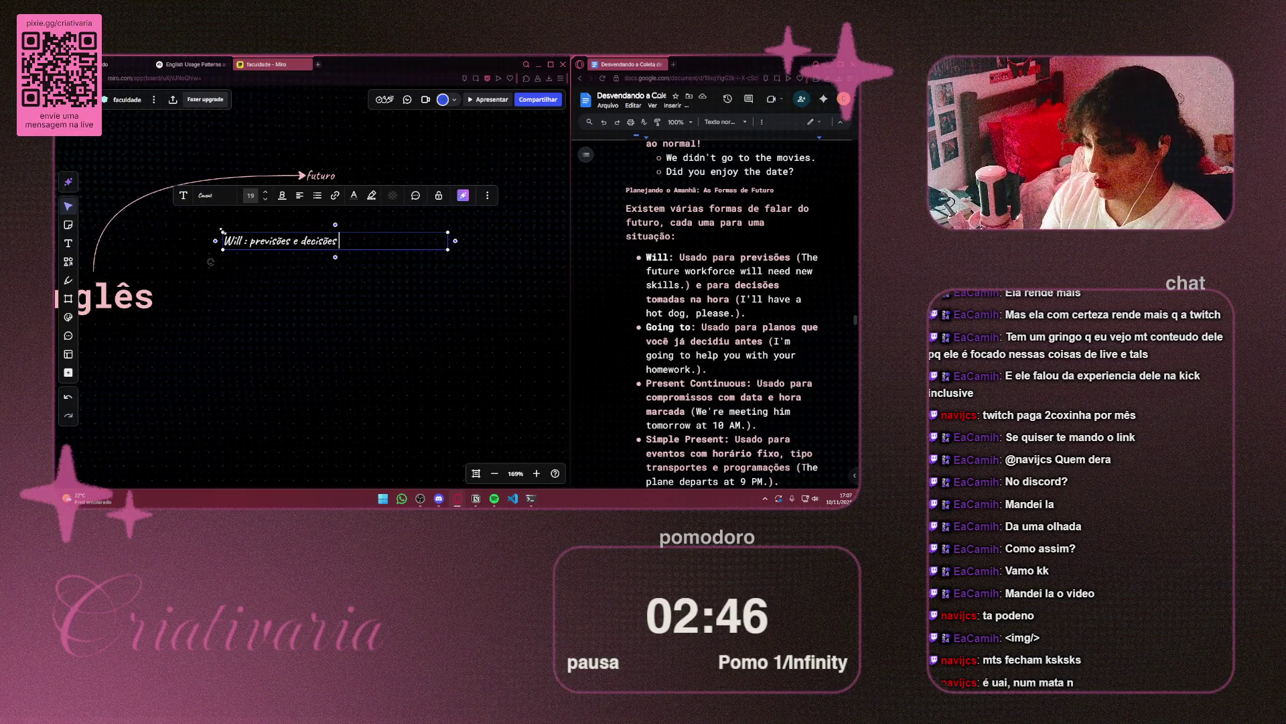
type("tomanas")
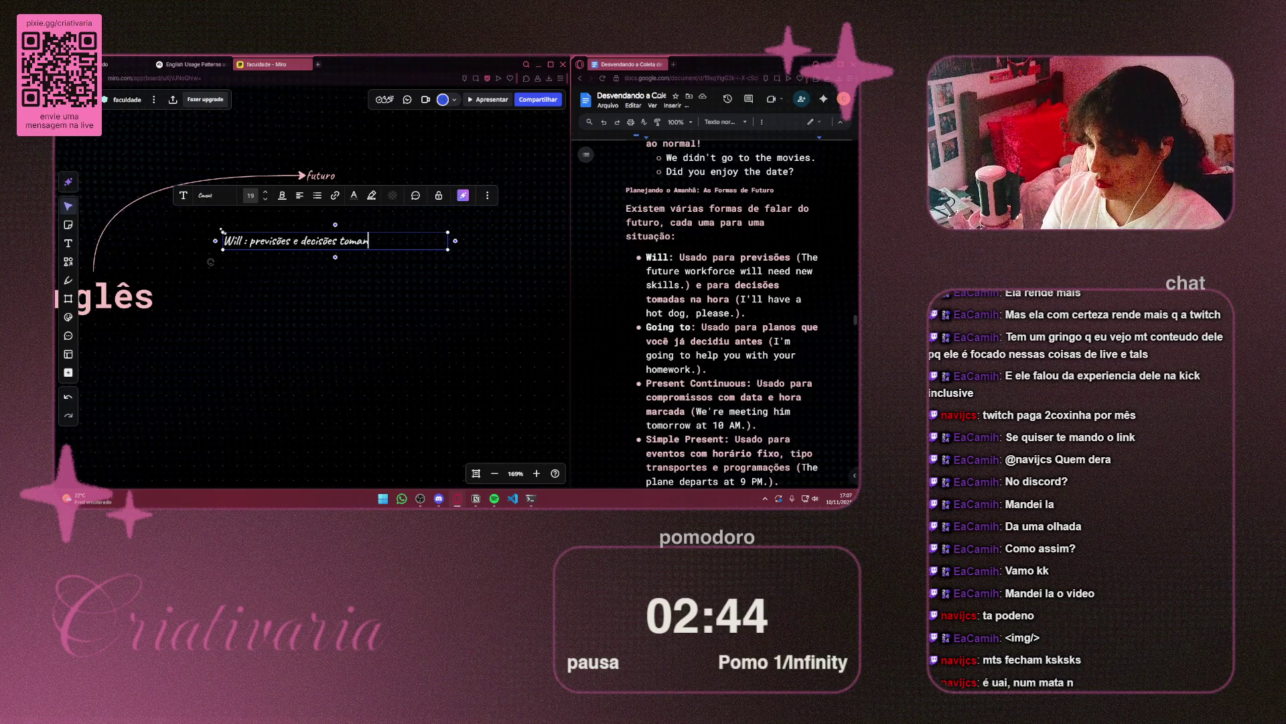
key("BackSpace")
type("das na h")
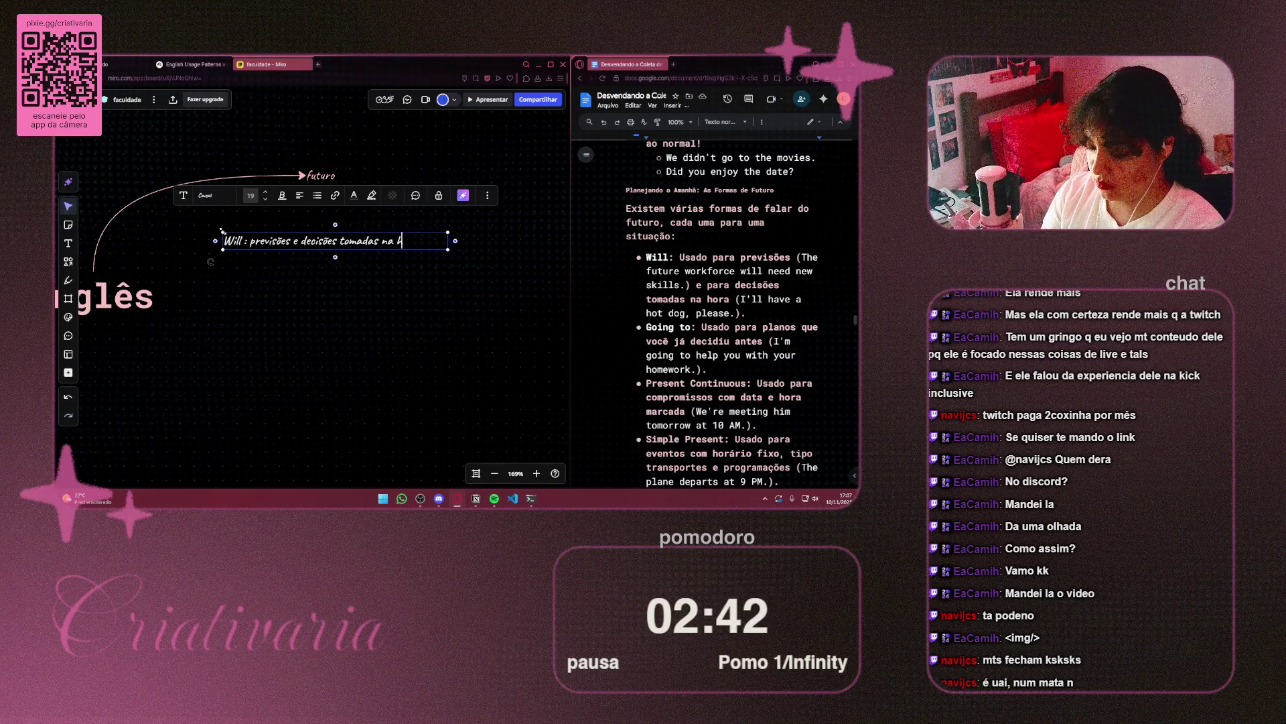
type("ora")
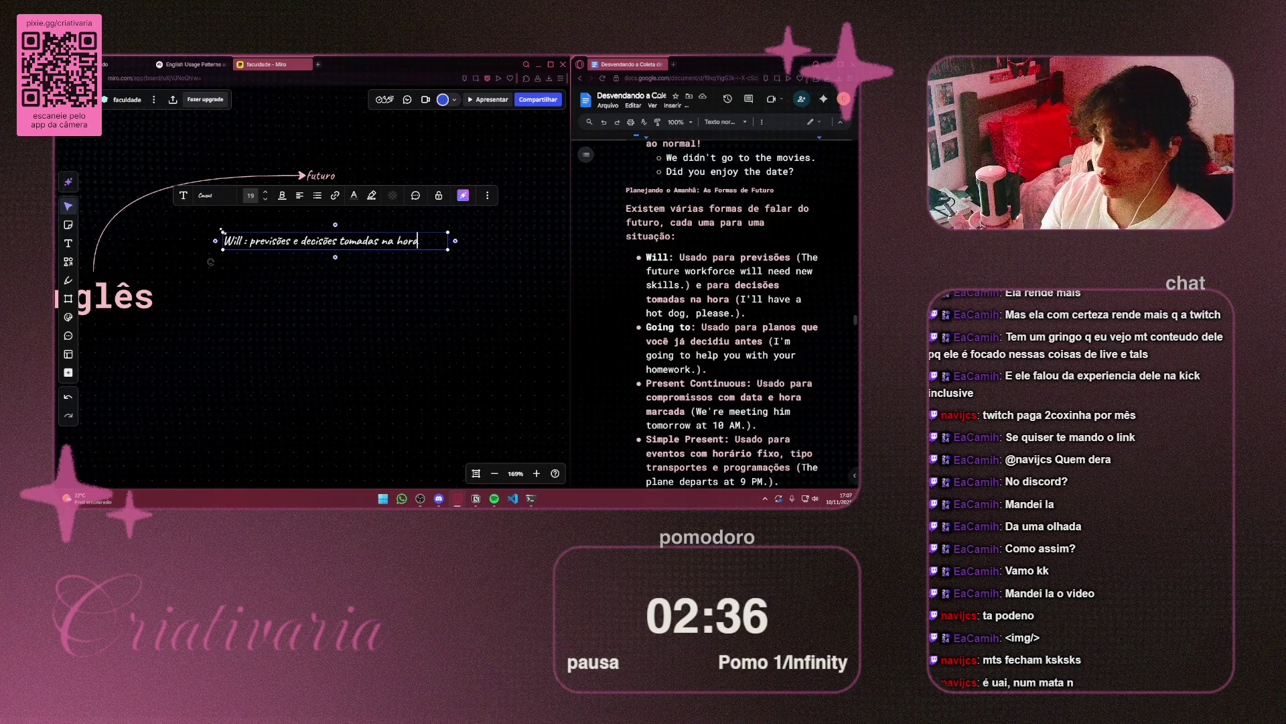
Add the example line 'ex: the future workforce will need...', fixing the typo 'teh'
key("Return")
type("ex")
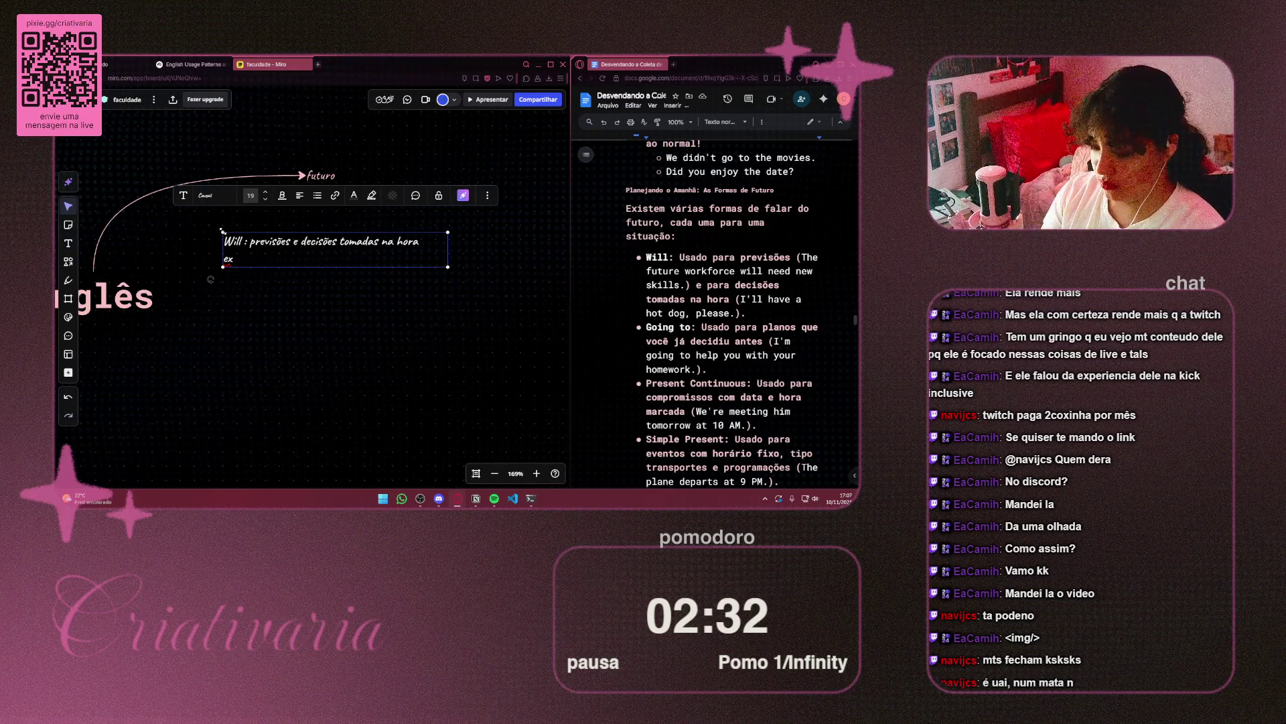
type(": I")
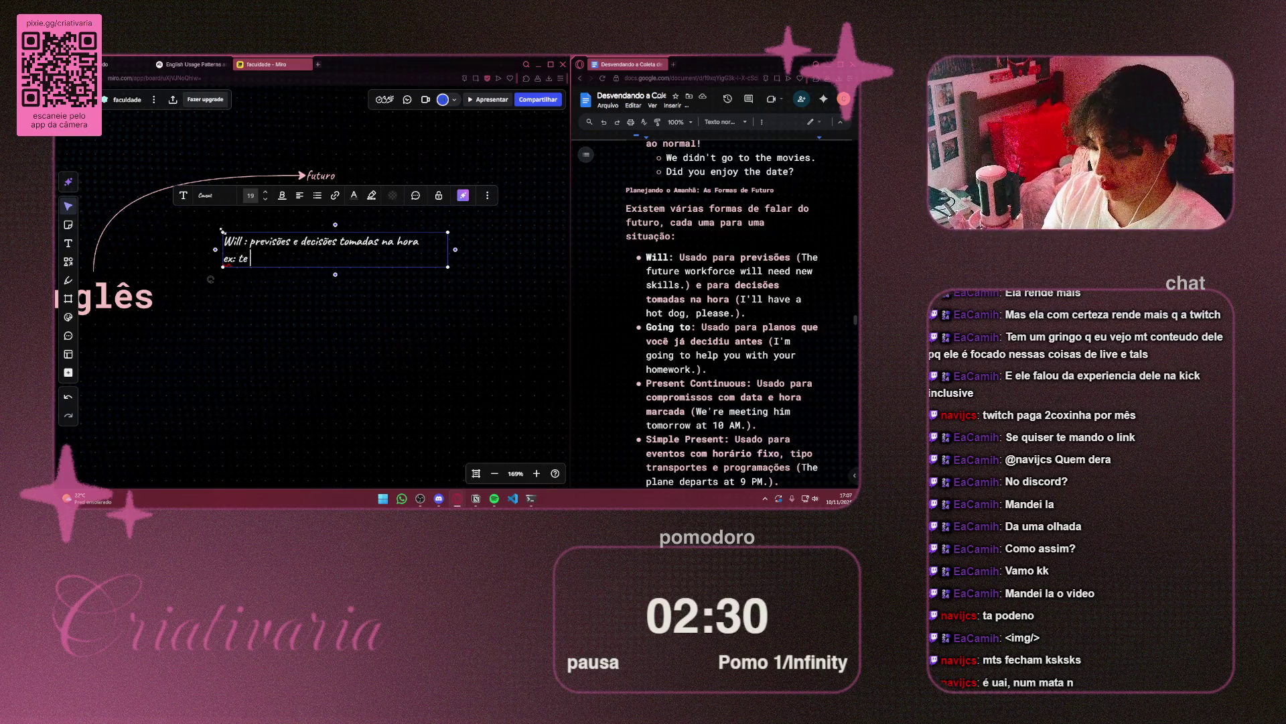
type("ure")
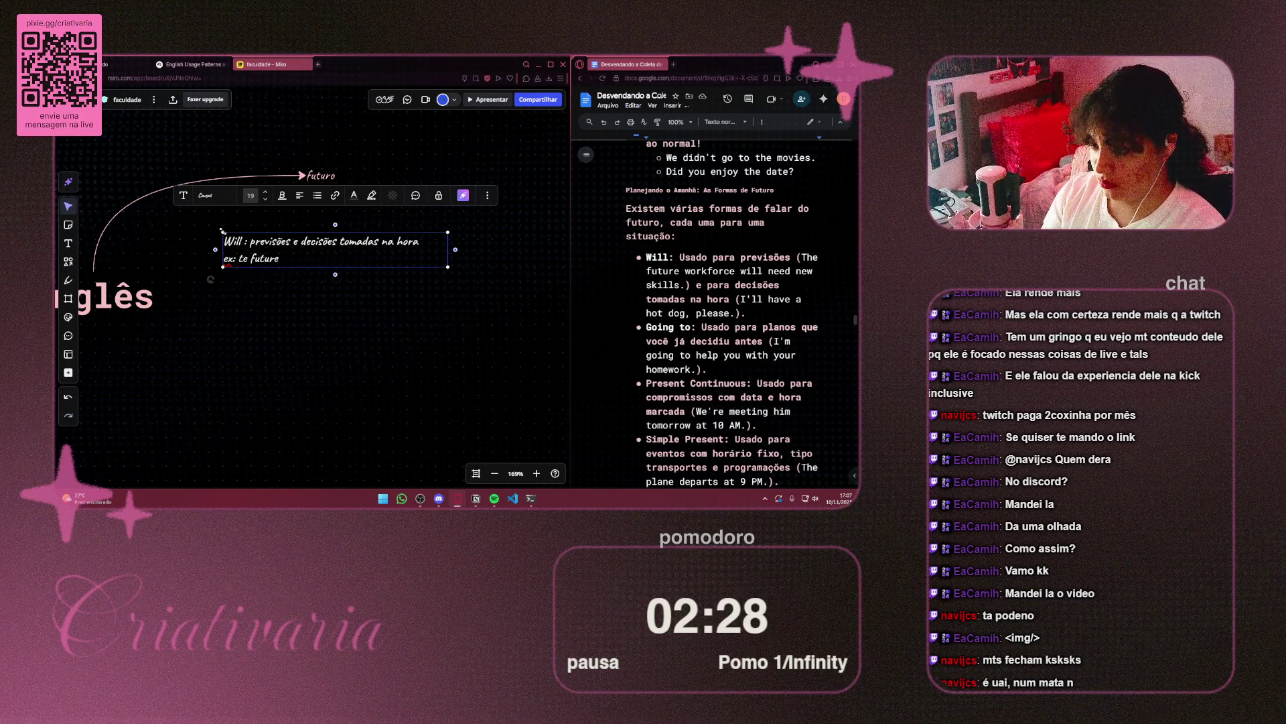
type(" u")
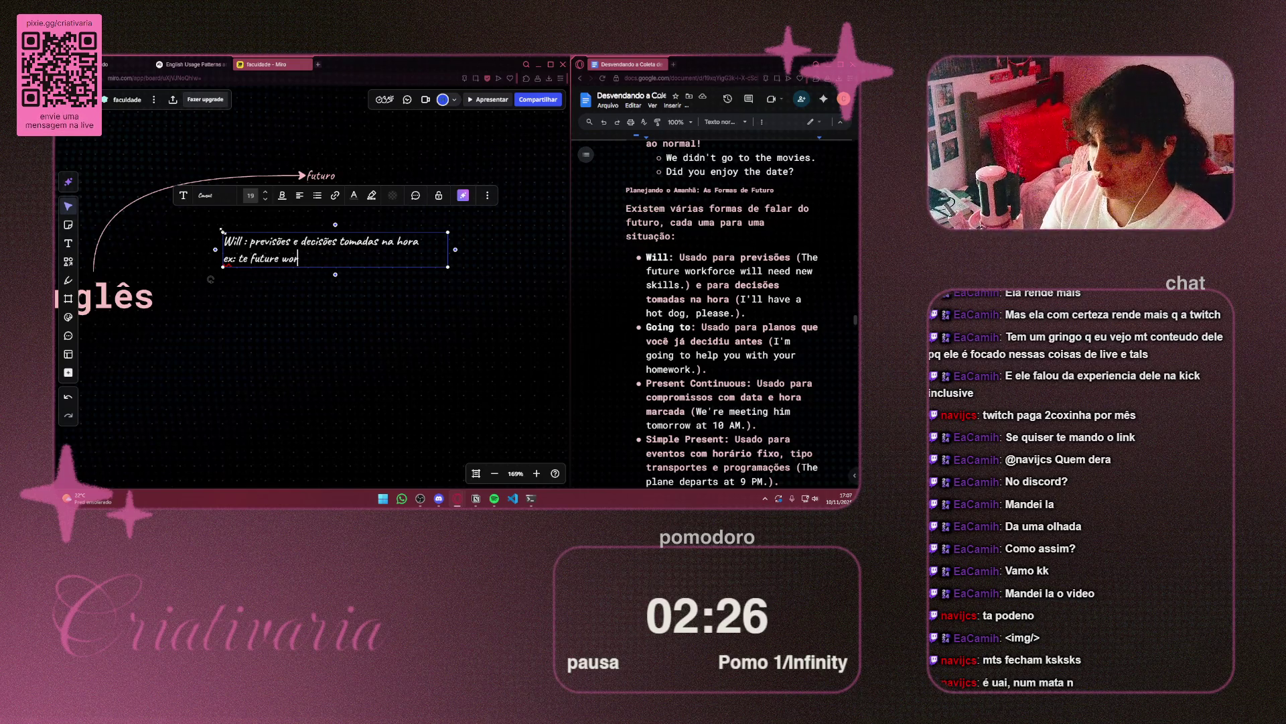
type("k")
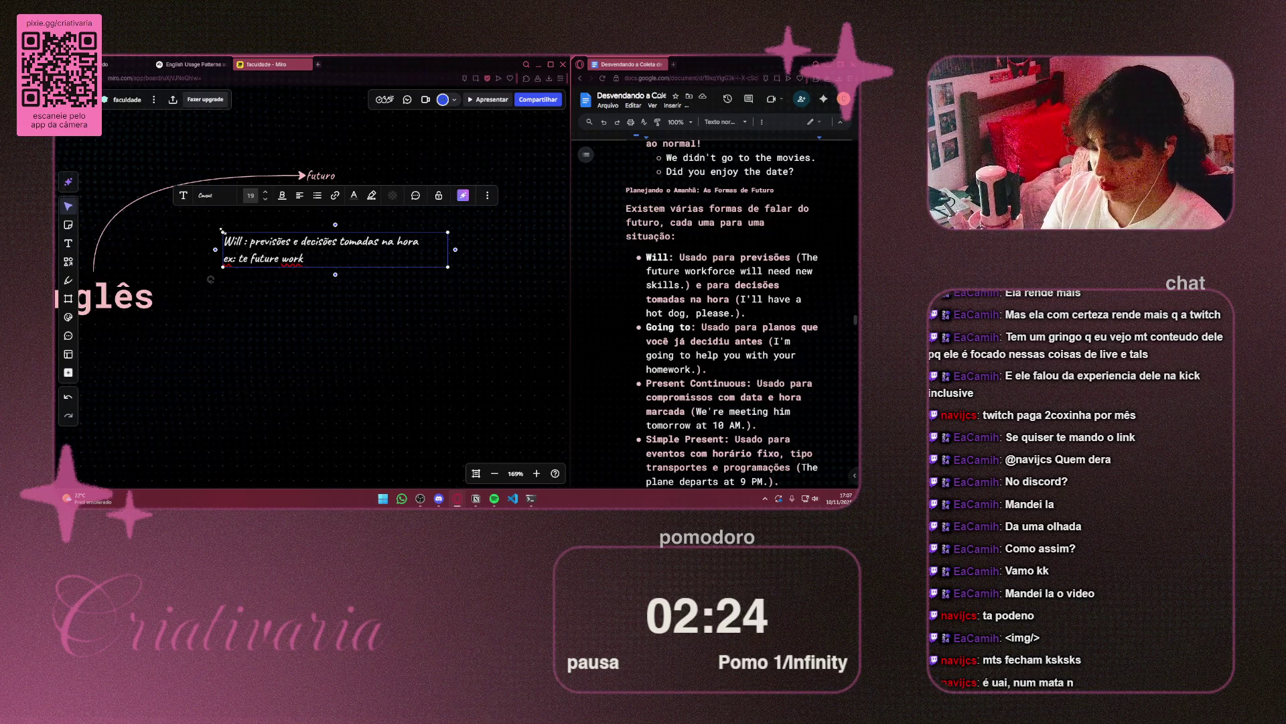
type("force w")
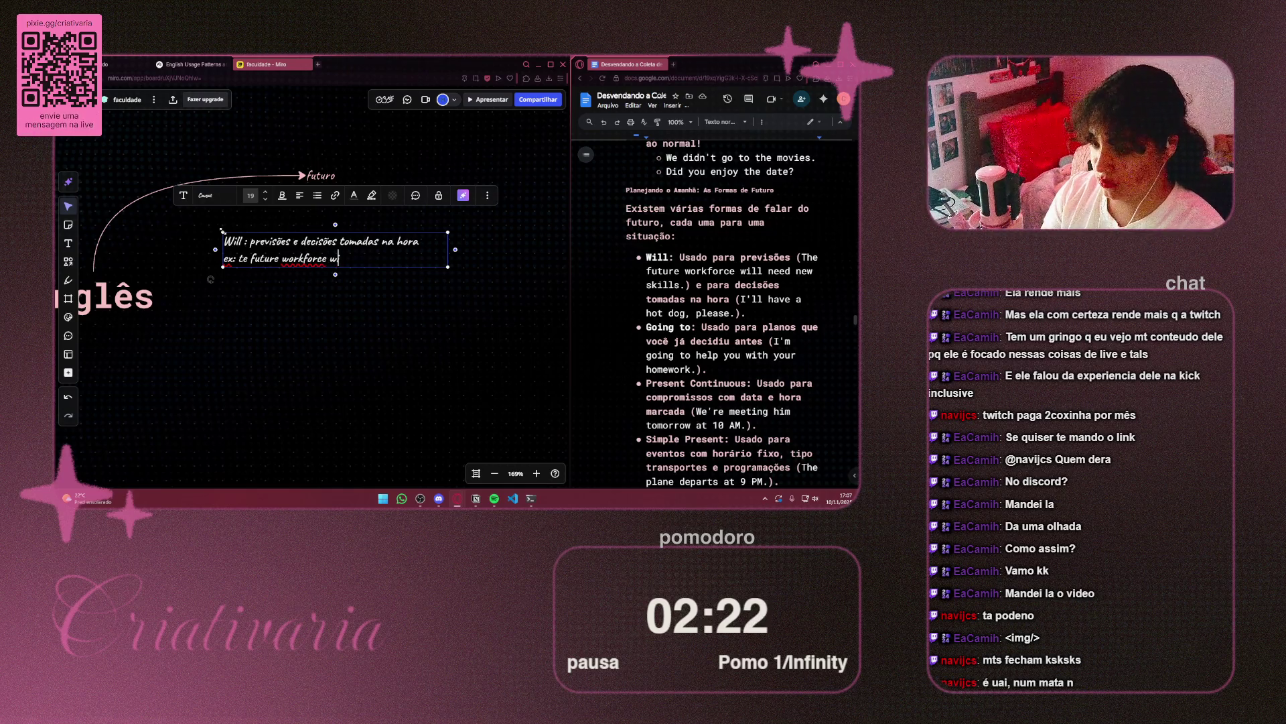
type("ill ne")
type("d")
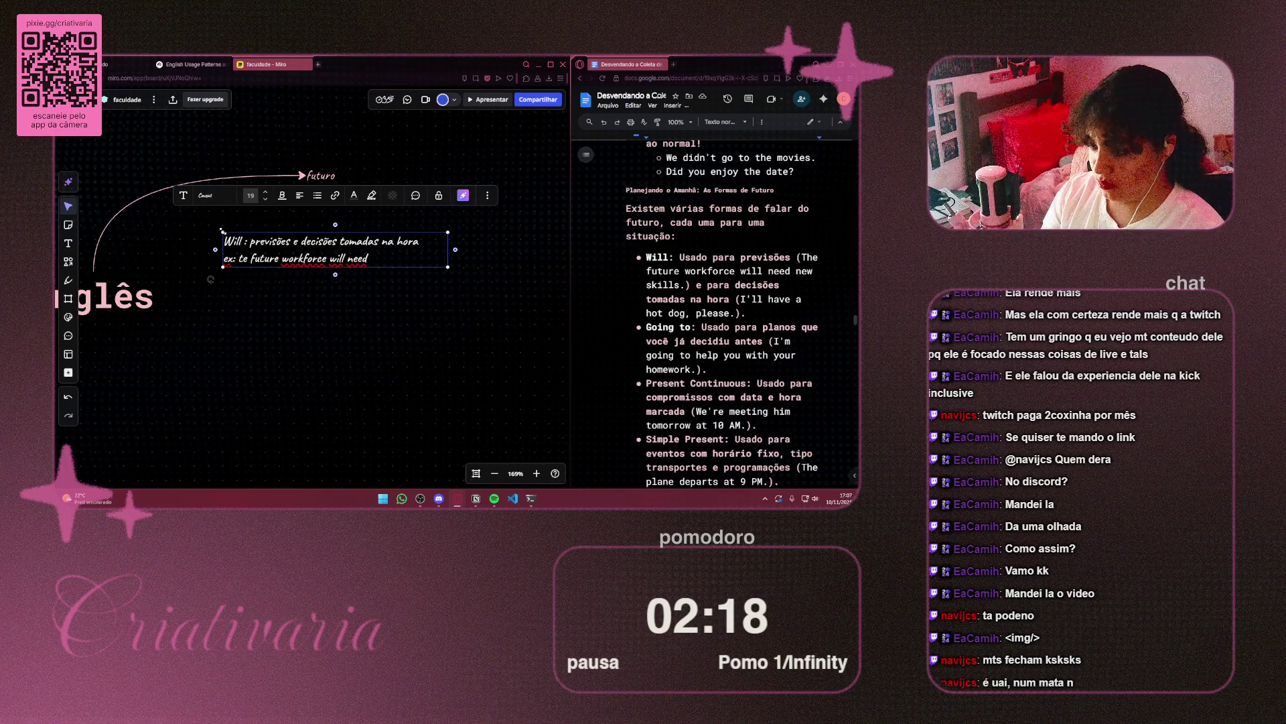
type("...")
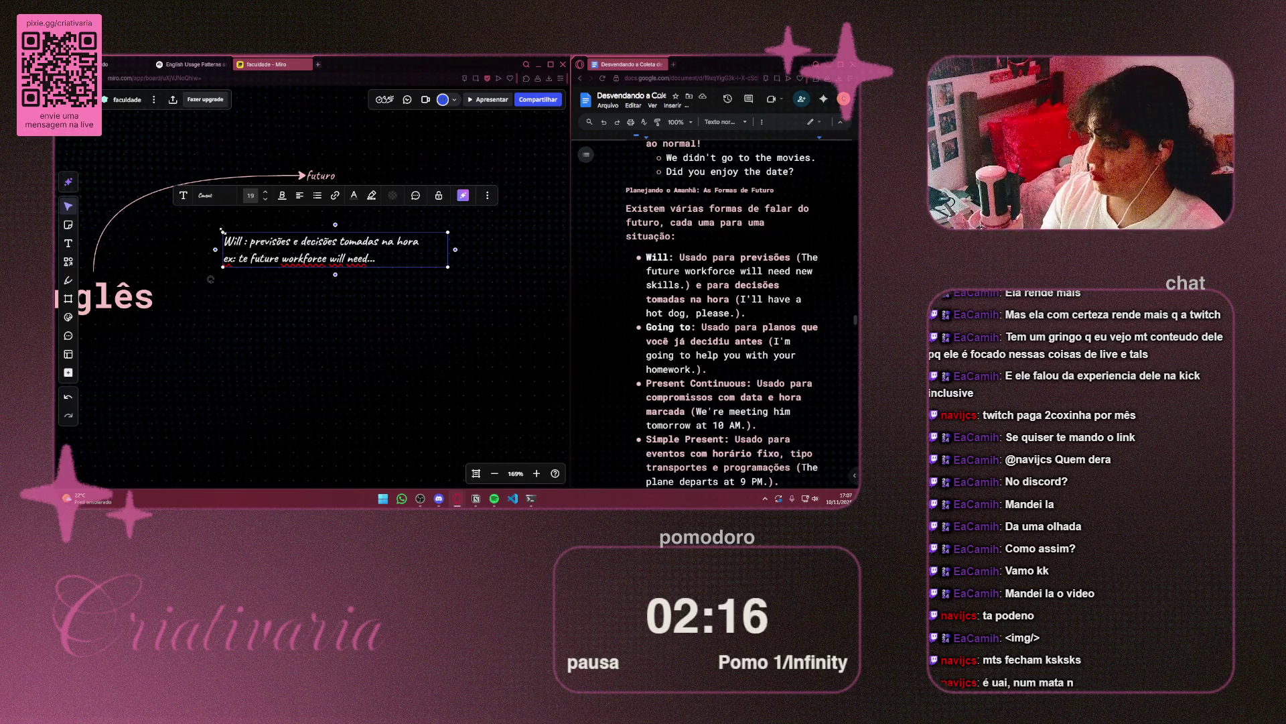
key("ctrl+Left")
key("ctrl+Left")
key("ctrl+Left")
key("Left")
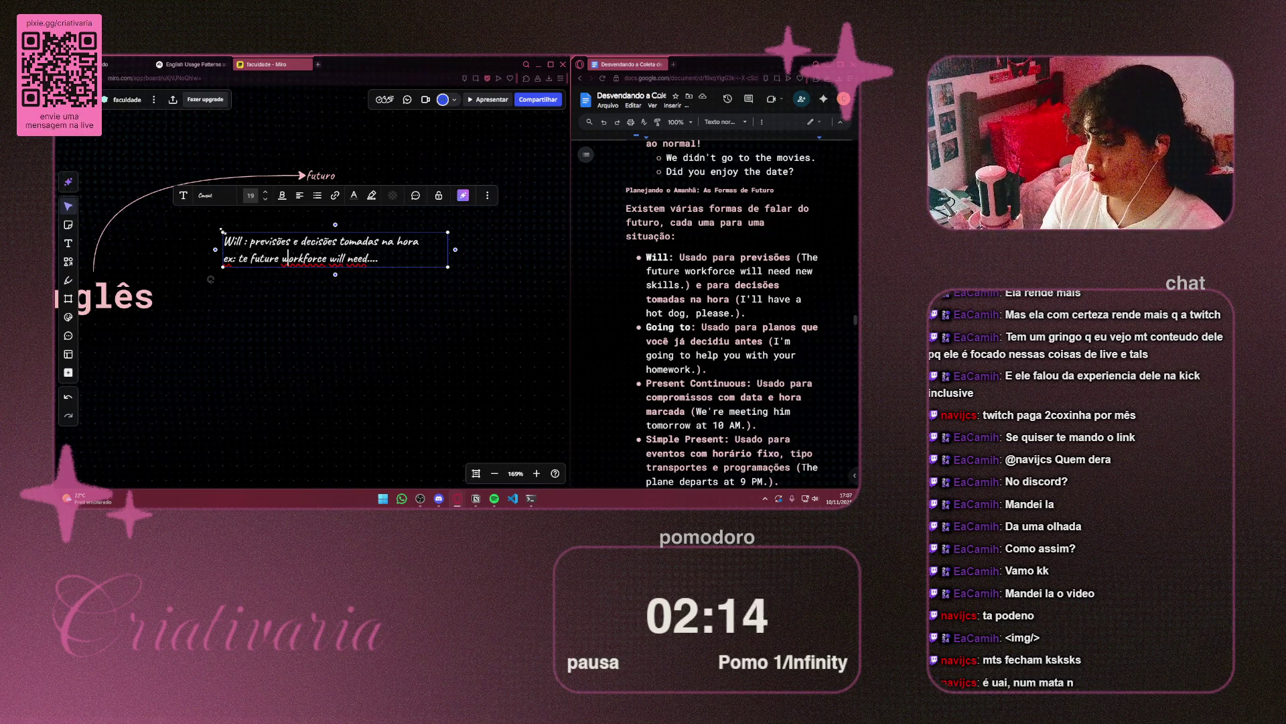
type("h")
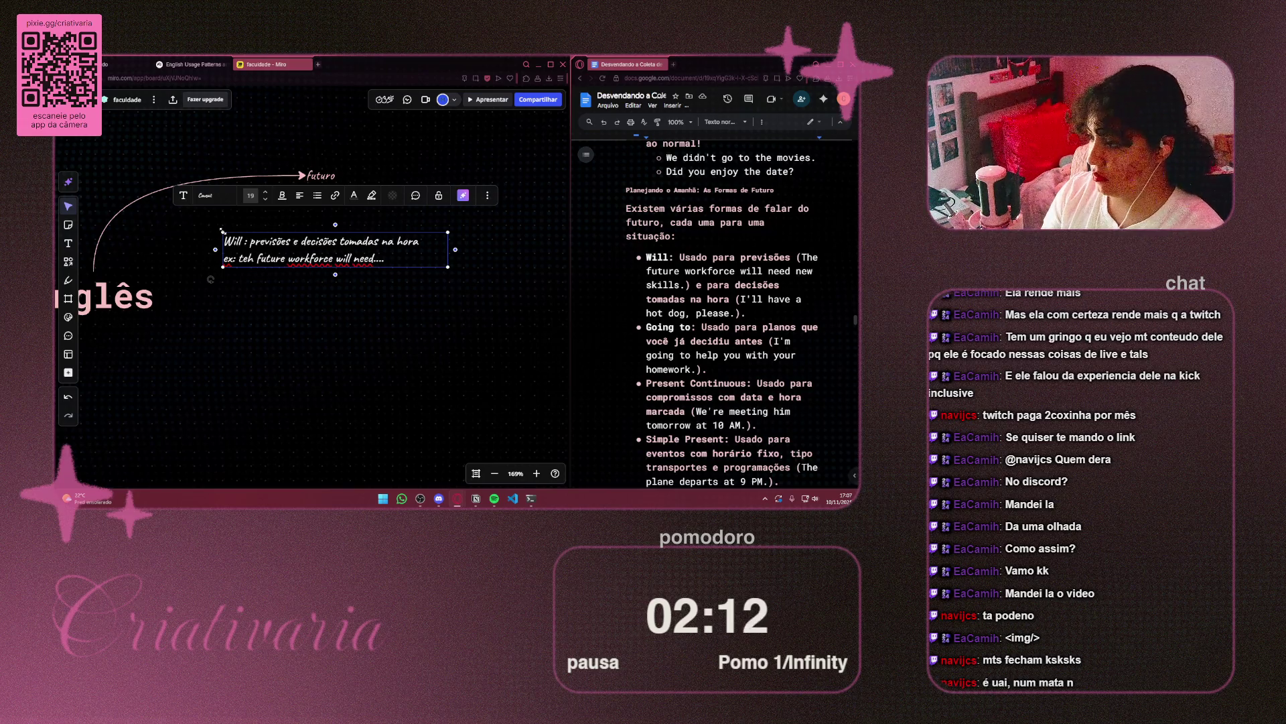
key("BackSpace")
key("BackSpace")
type("he")
left_click(279, 258)
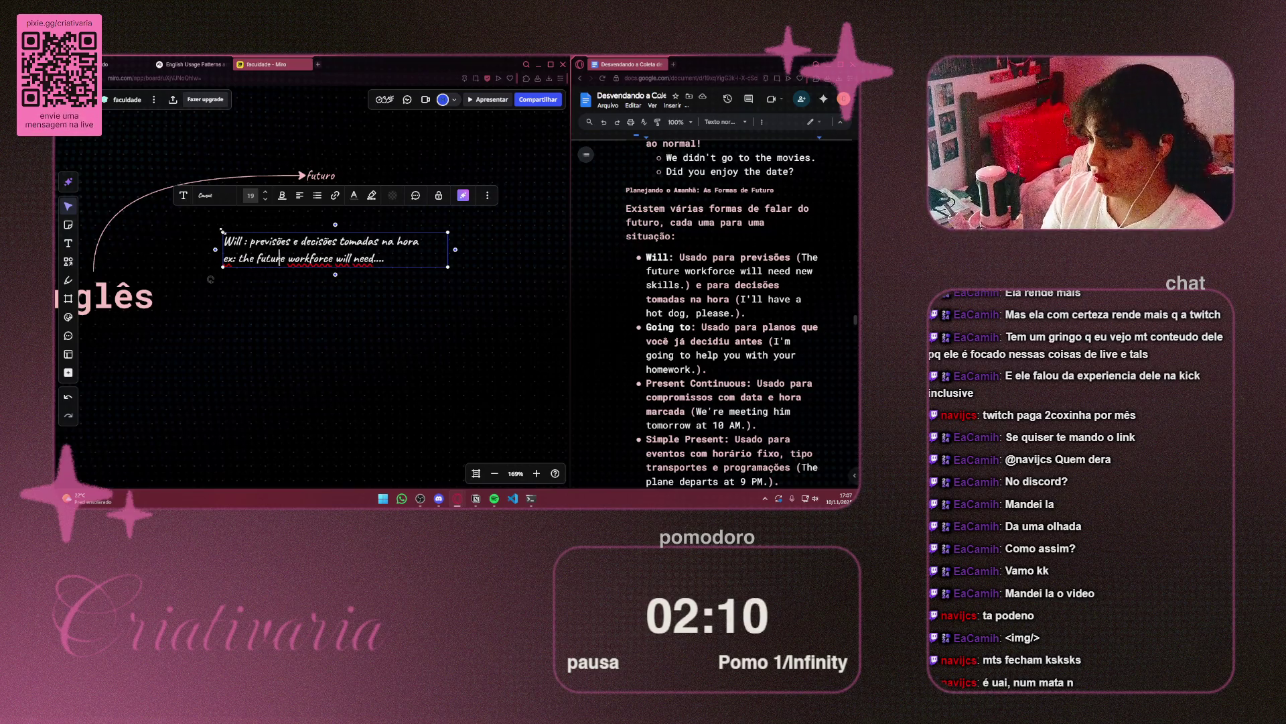
left_click(376, 259)
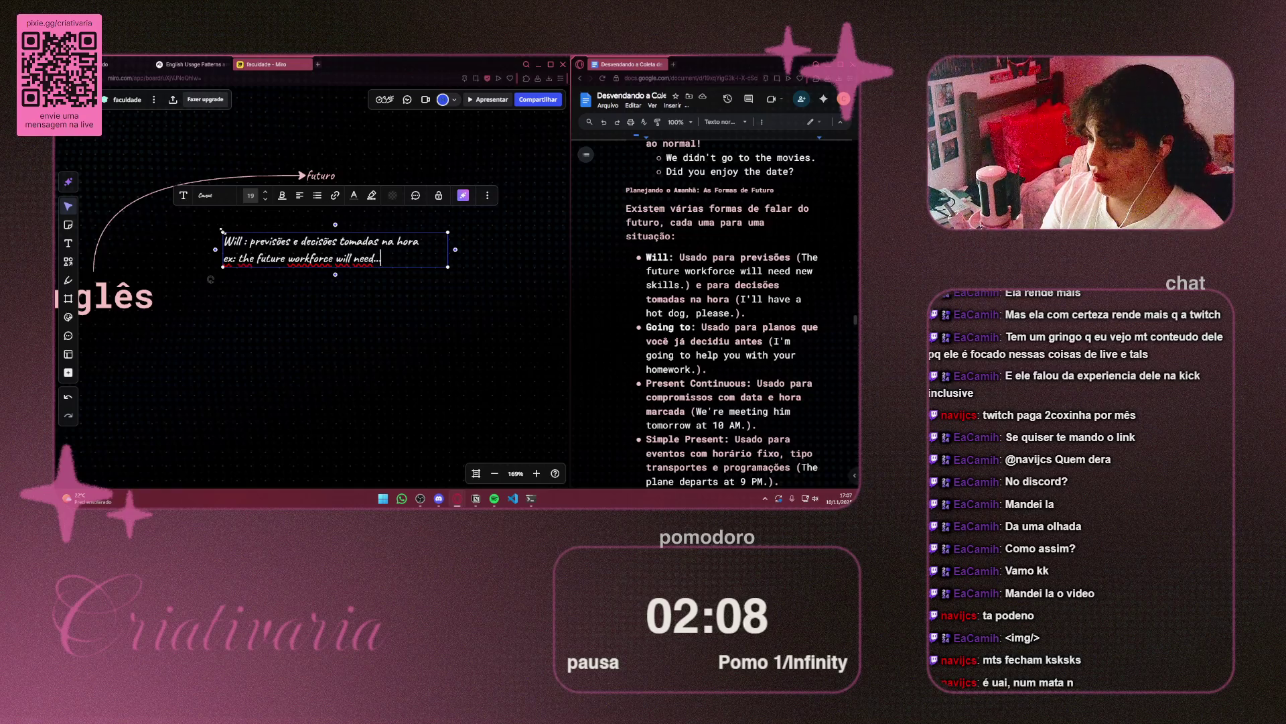
Add a second example line 'I'll have a hotdog' below it
key("Return")
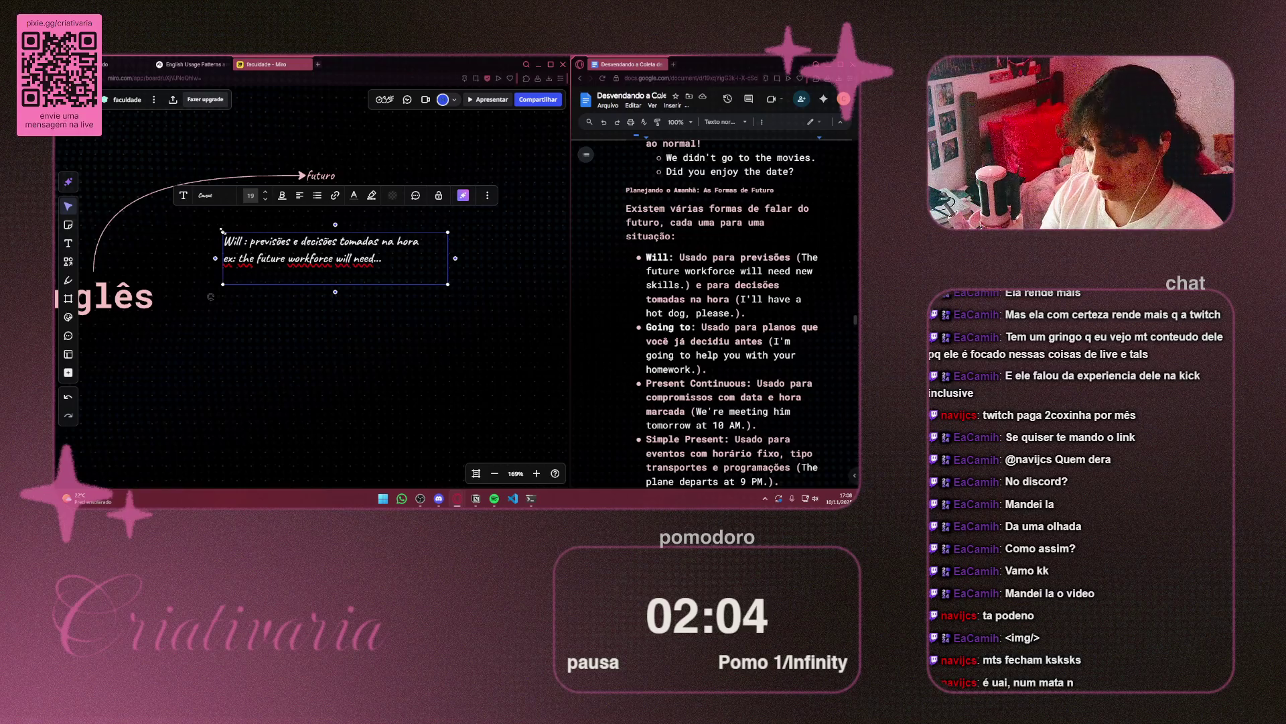
type("'")
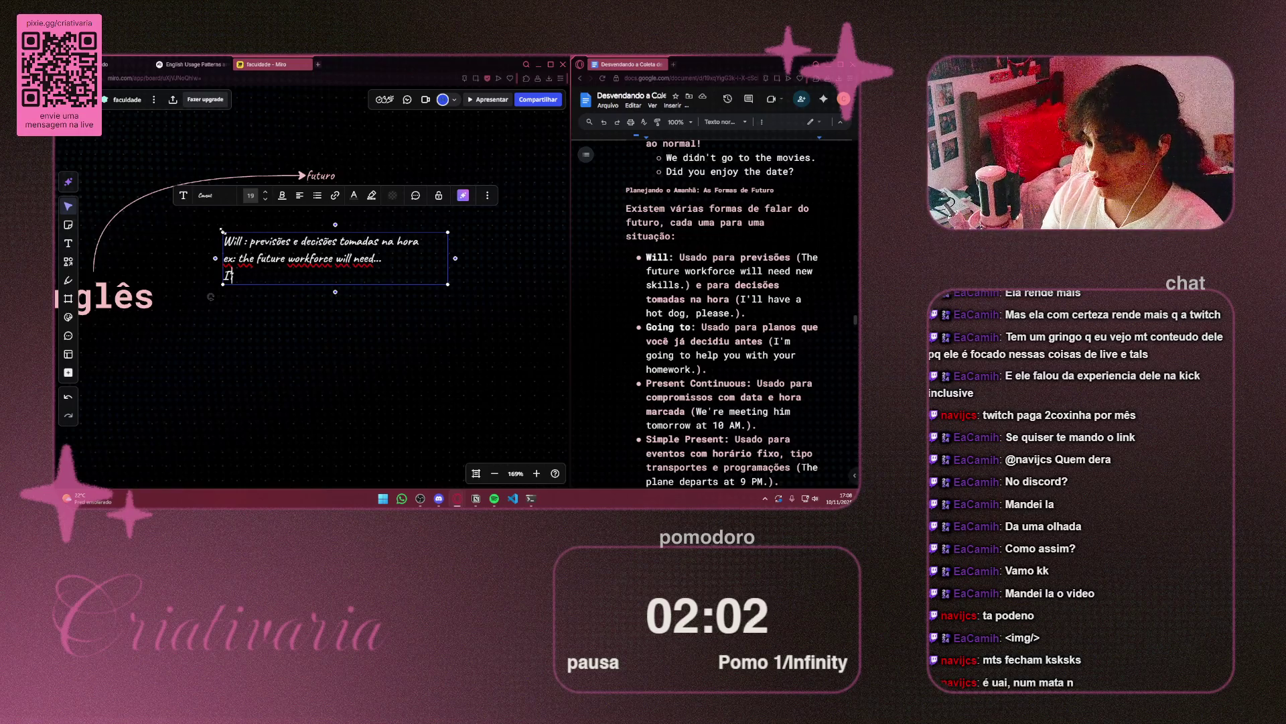
type("ll have a ")
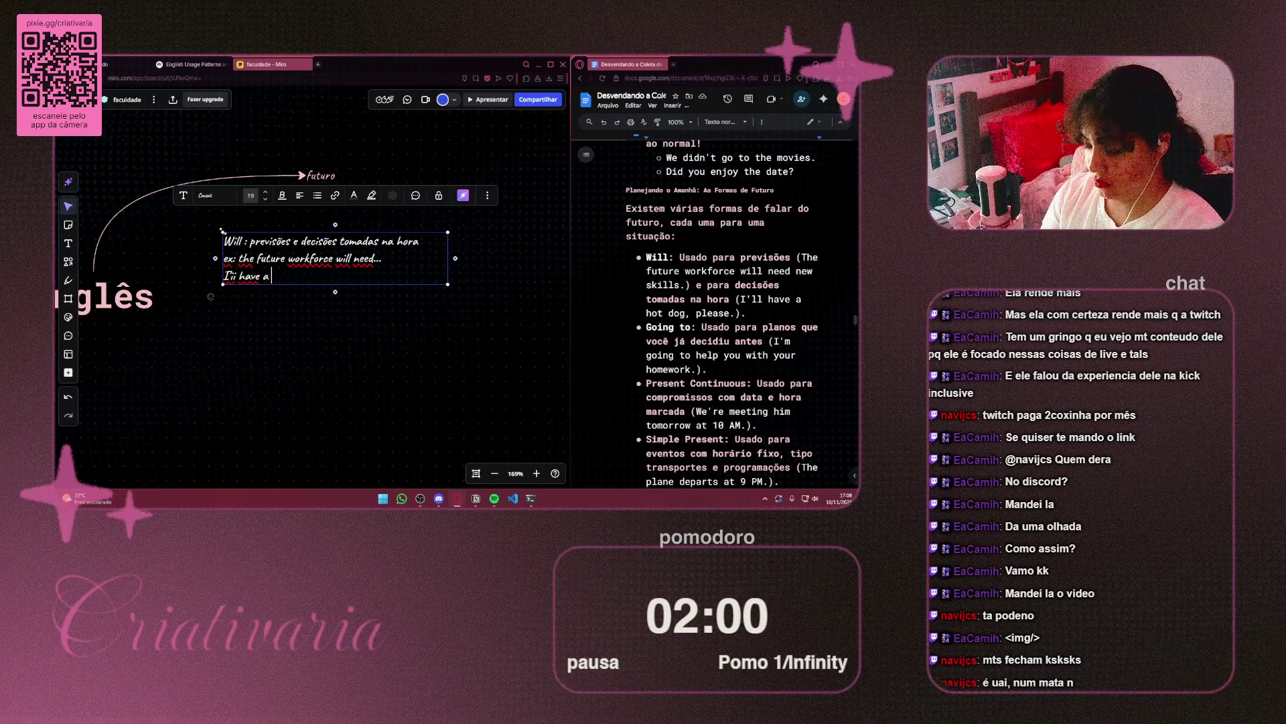
type("hotdog")
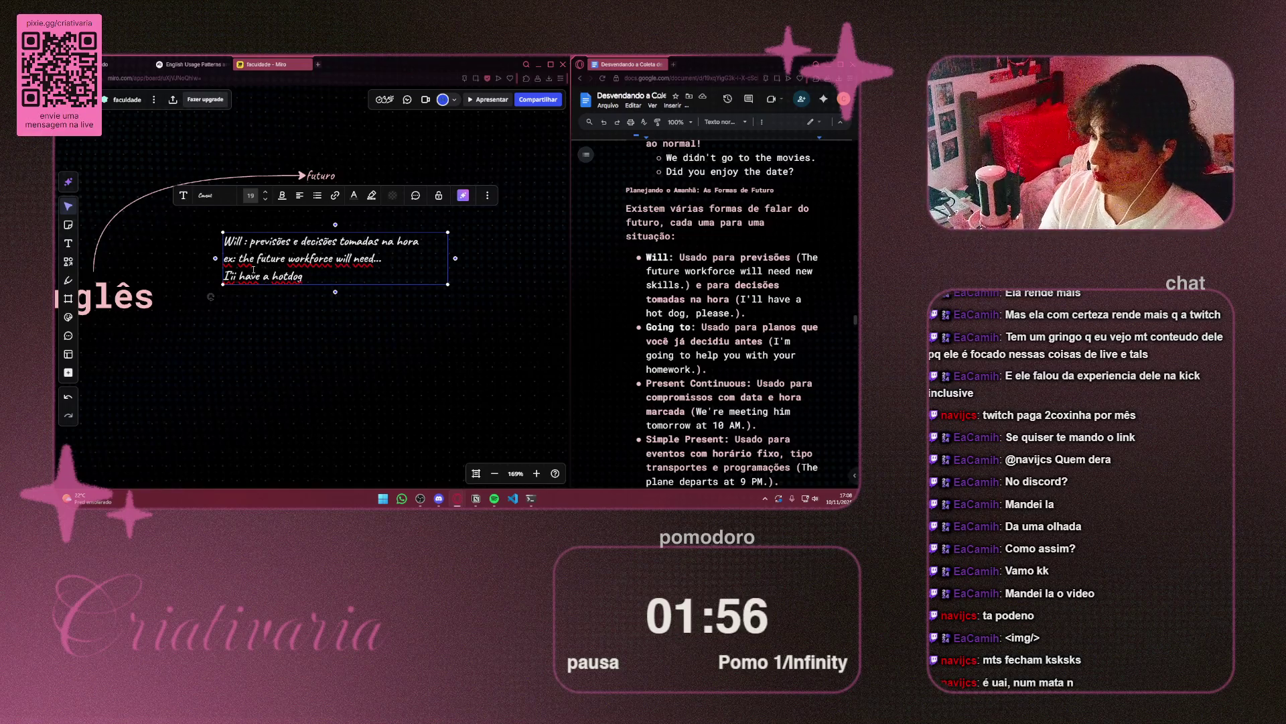
left_click(238, 258)
Break the Will note into separate lines after 'Will' and 'ex:' and centre-align its text
key("Return")
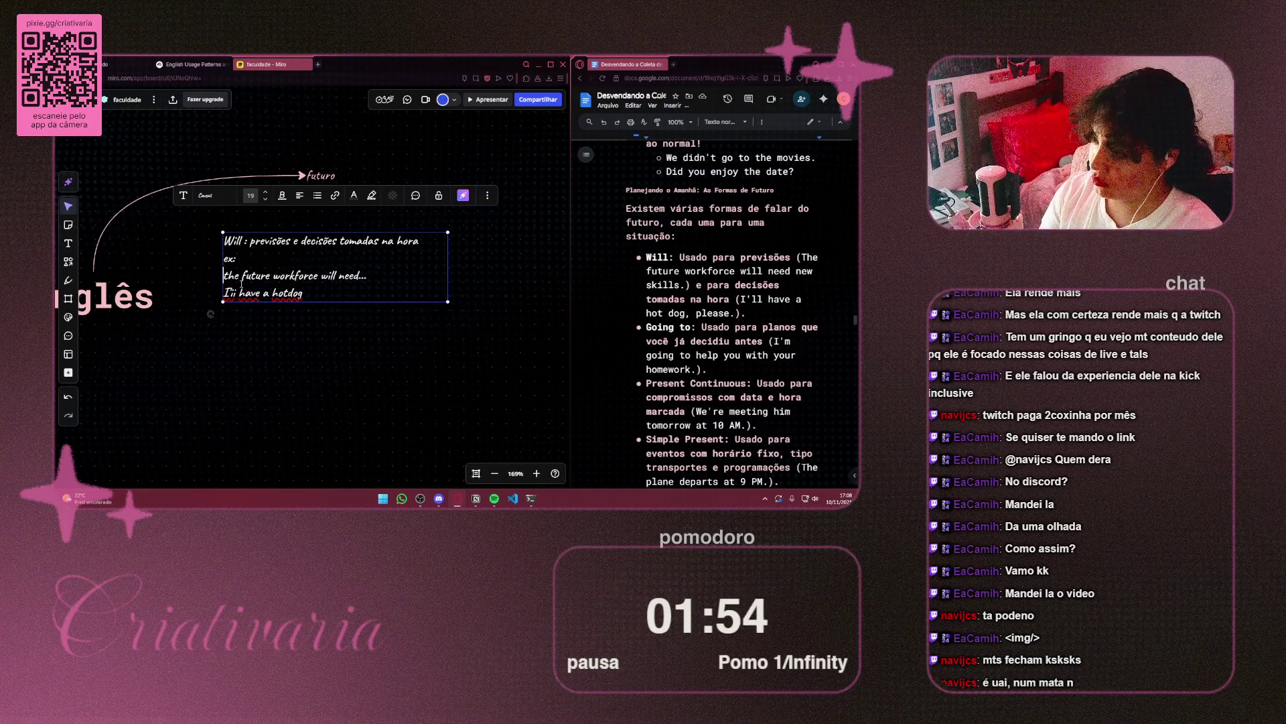
left_click(354, 344)
left_click(254, 238)
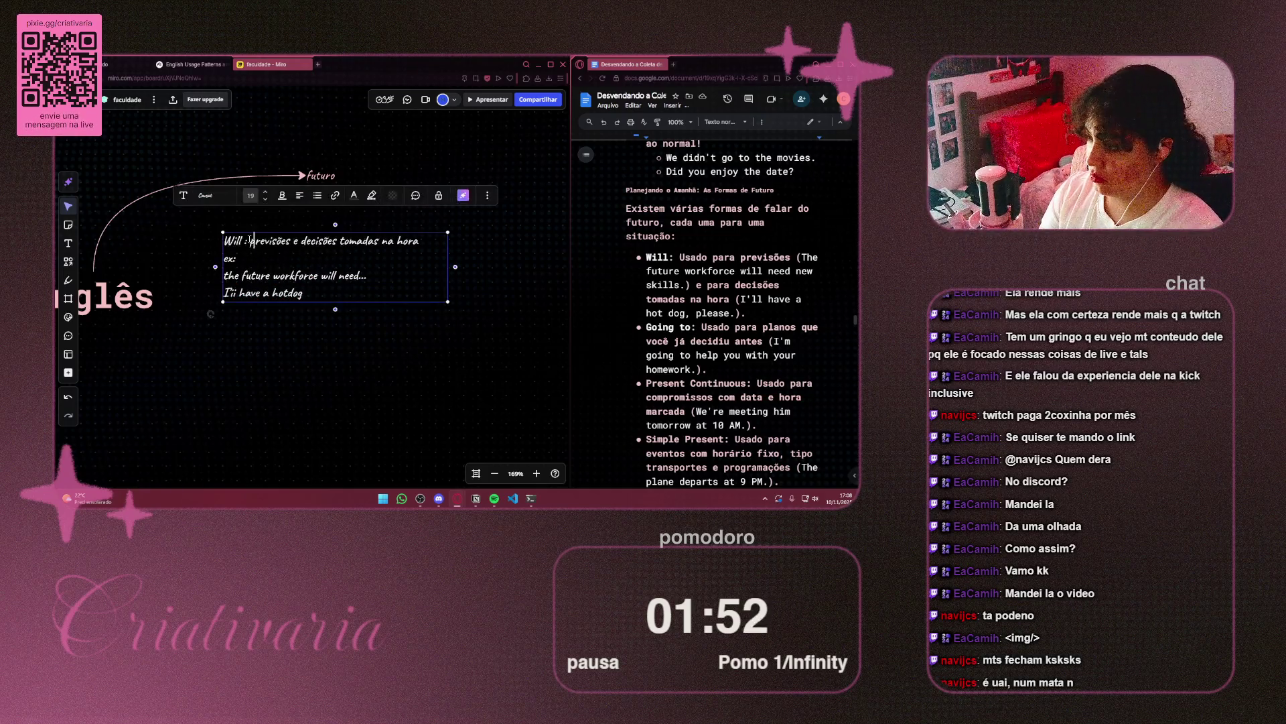
left_click(253, 239)
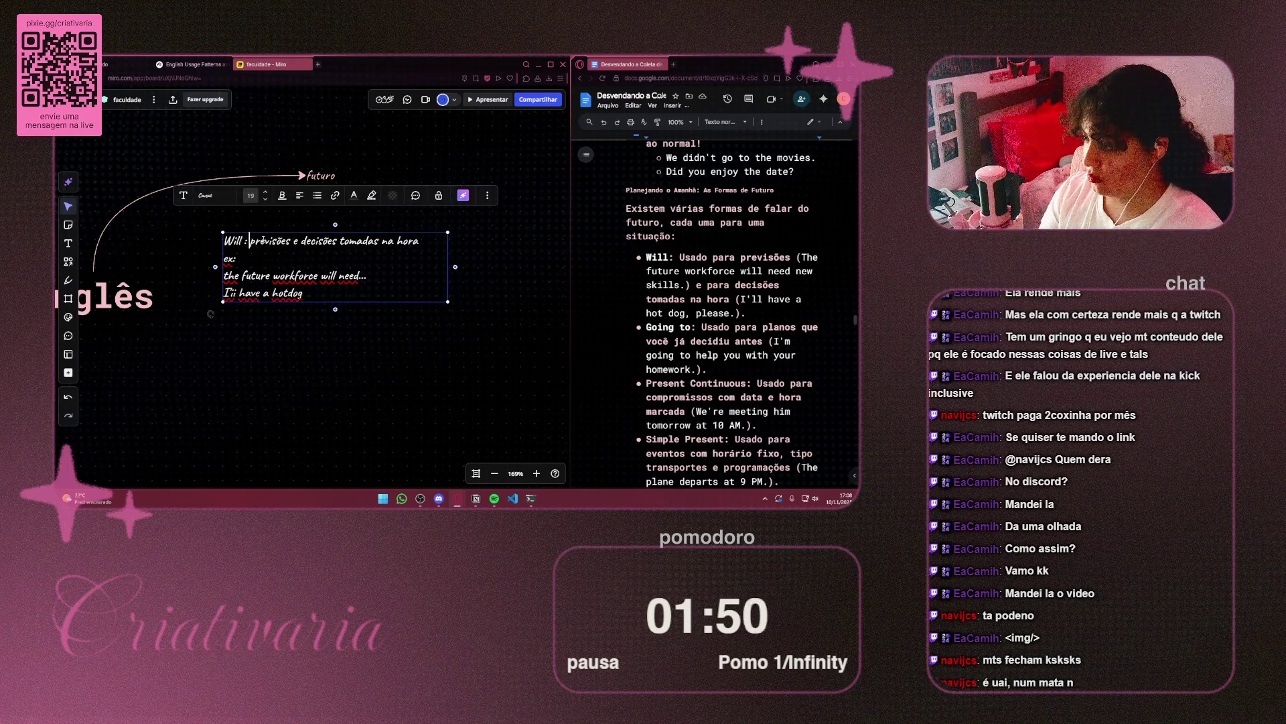
key("Return")
key("Escape")
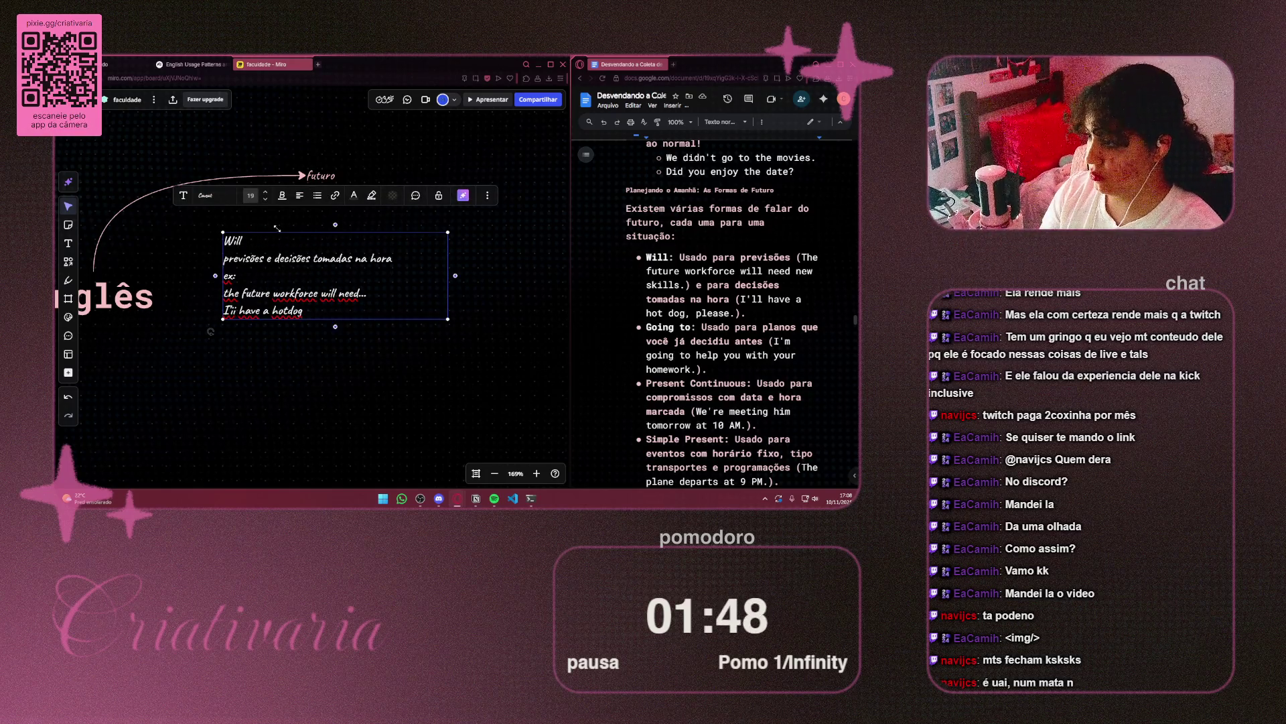
left_click(298, 195)
left_click(300, 218)
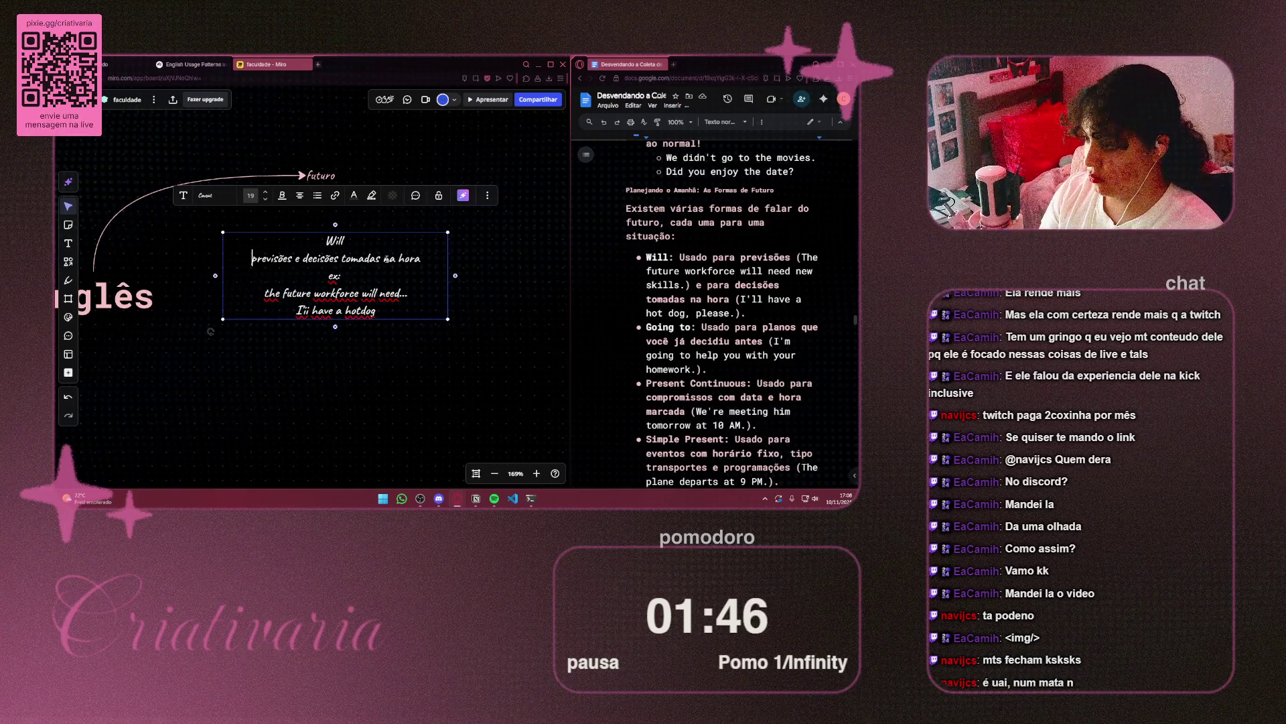
key("Escape")
Correct the misspelled 'I'i' to 'I'll' in the hotdog example
left_click(298, 314)
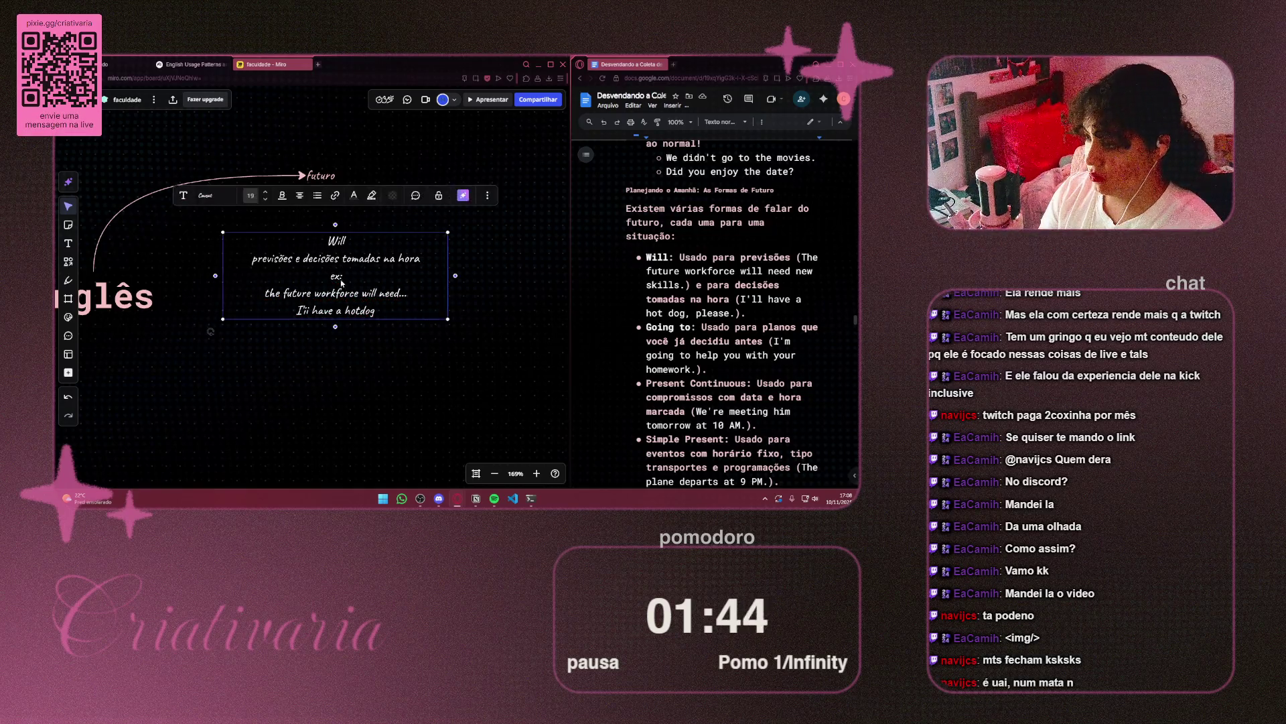
double_click(299, 313)
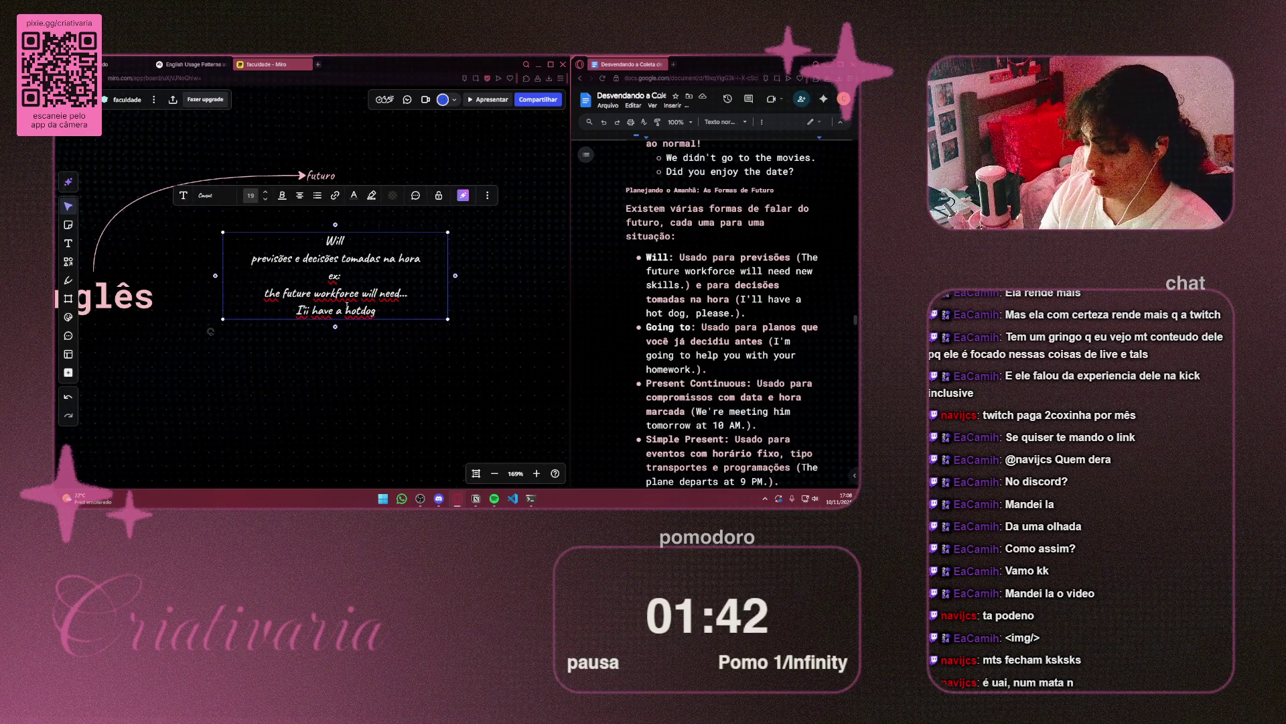
key("BackSpace")
type("ll")
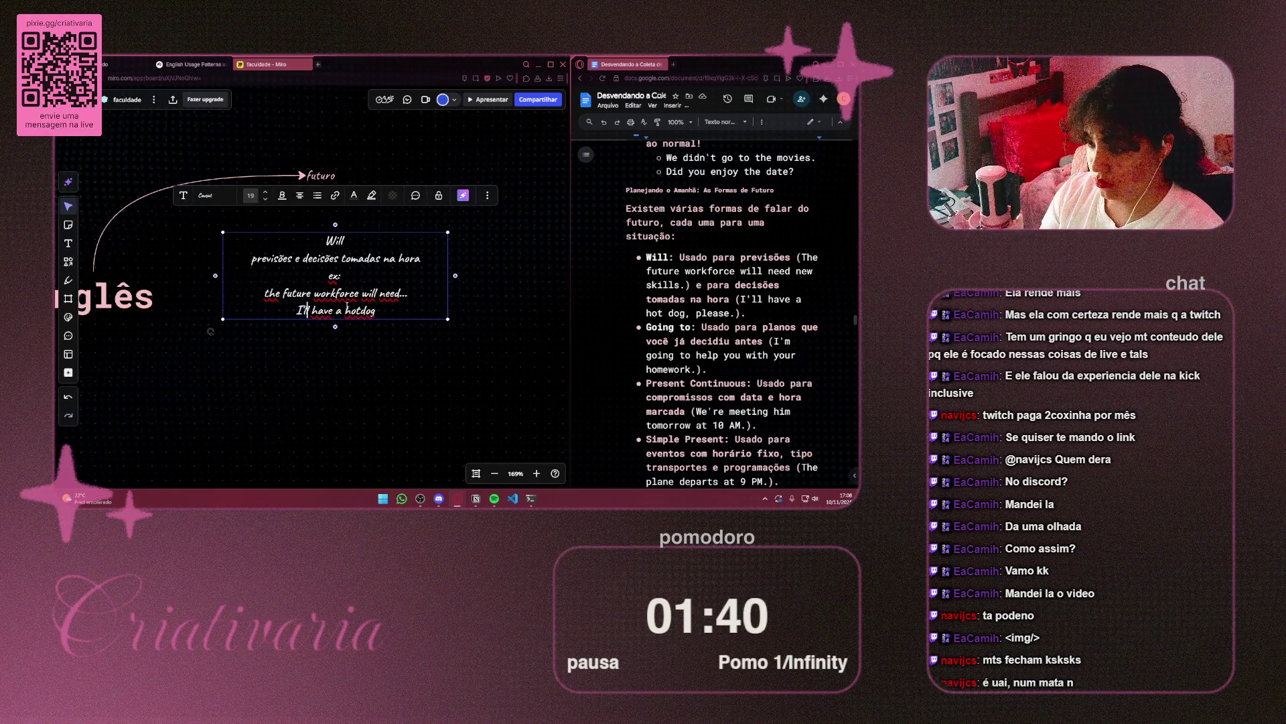
left_click(394, 348)
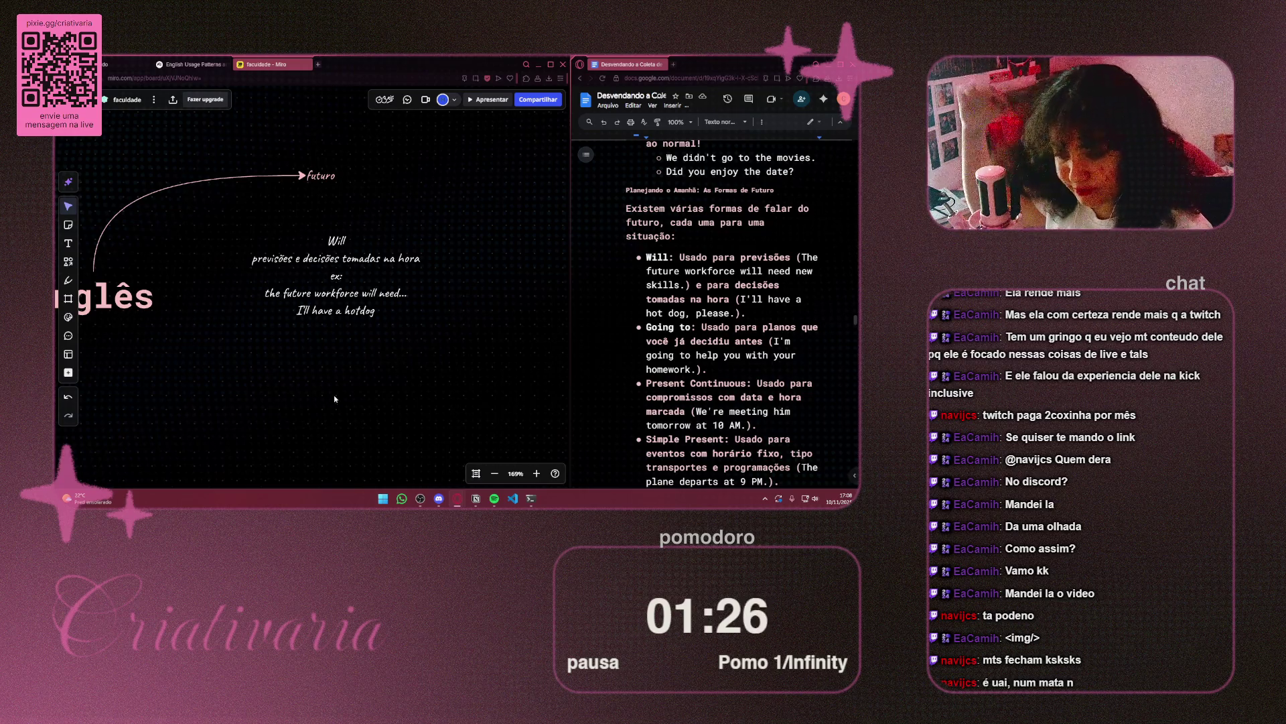
Drag the Will note up and left, then pull its right edge inward to narrow it
mouse_move(450, 507)
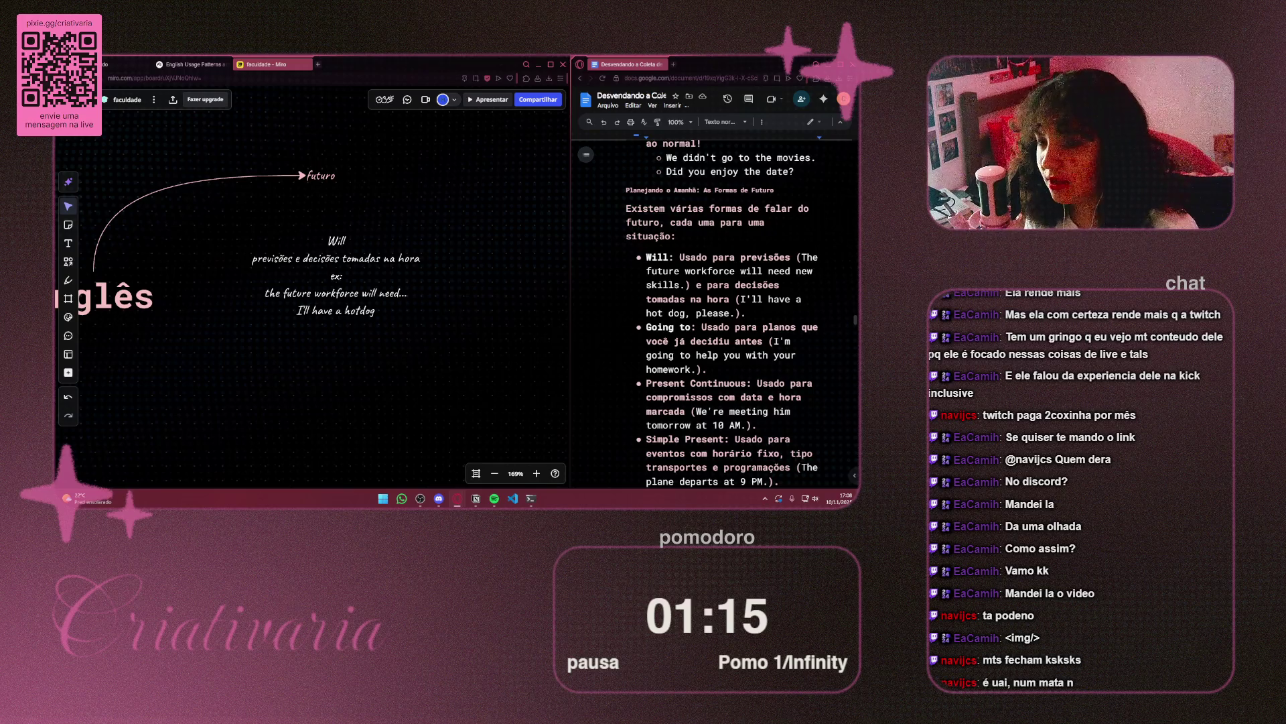
mouse_move(357, 270)
left_mouse_down()
mouse_move(281, 248)
mouse_move(309, 255)
left_mouse_up()
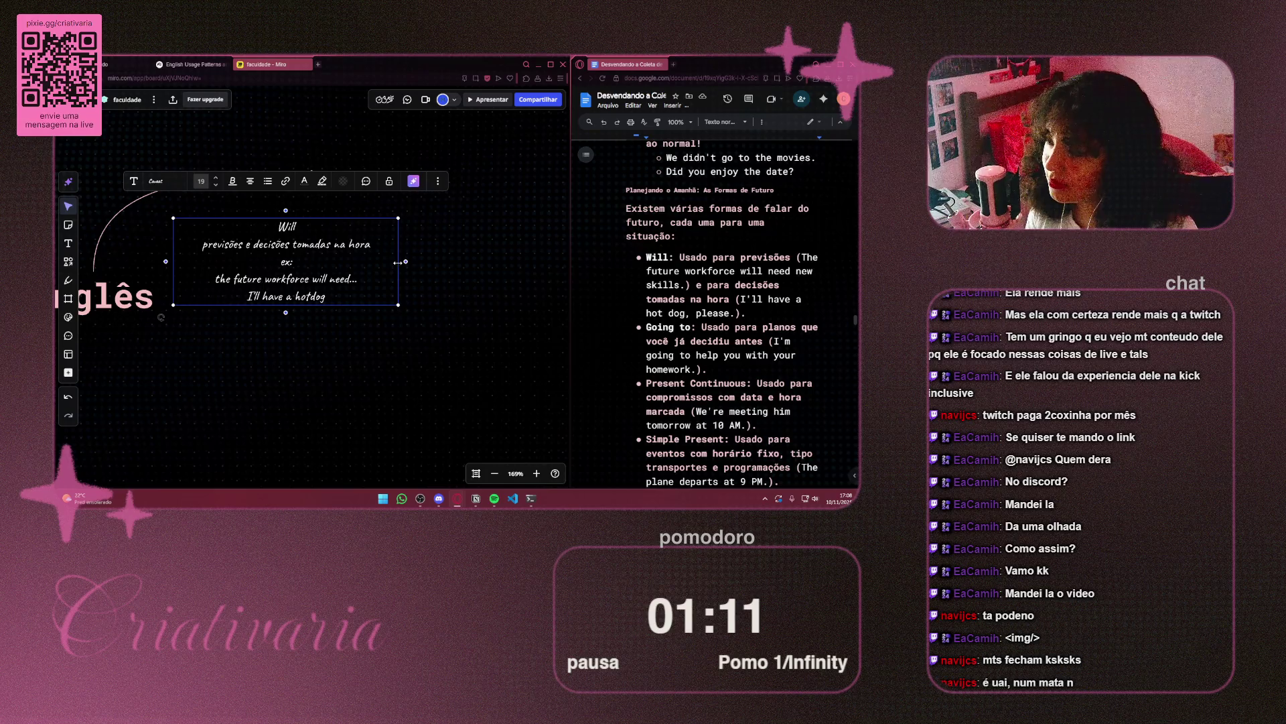
left_click_drag(398, 262, 351, 262)
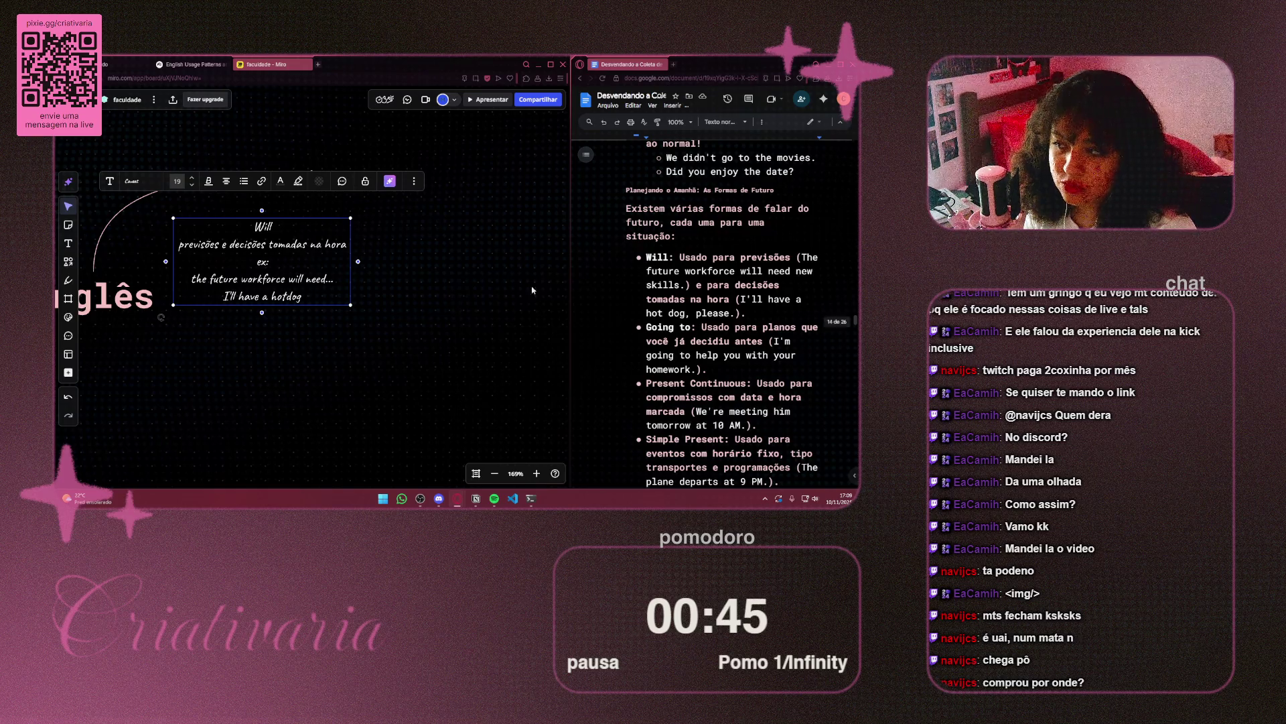
Position the Will note under futuro and draw an arrow from futuro to it
left_click_drag(244, 259, 303, 253)
key("Escape")
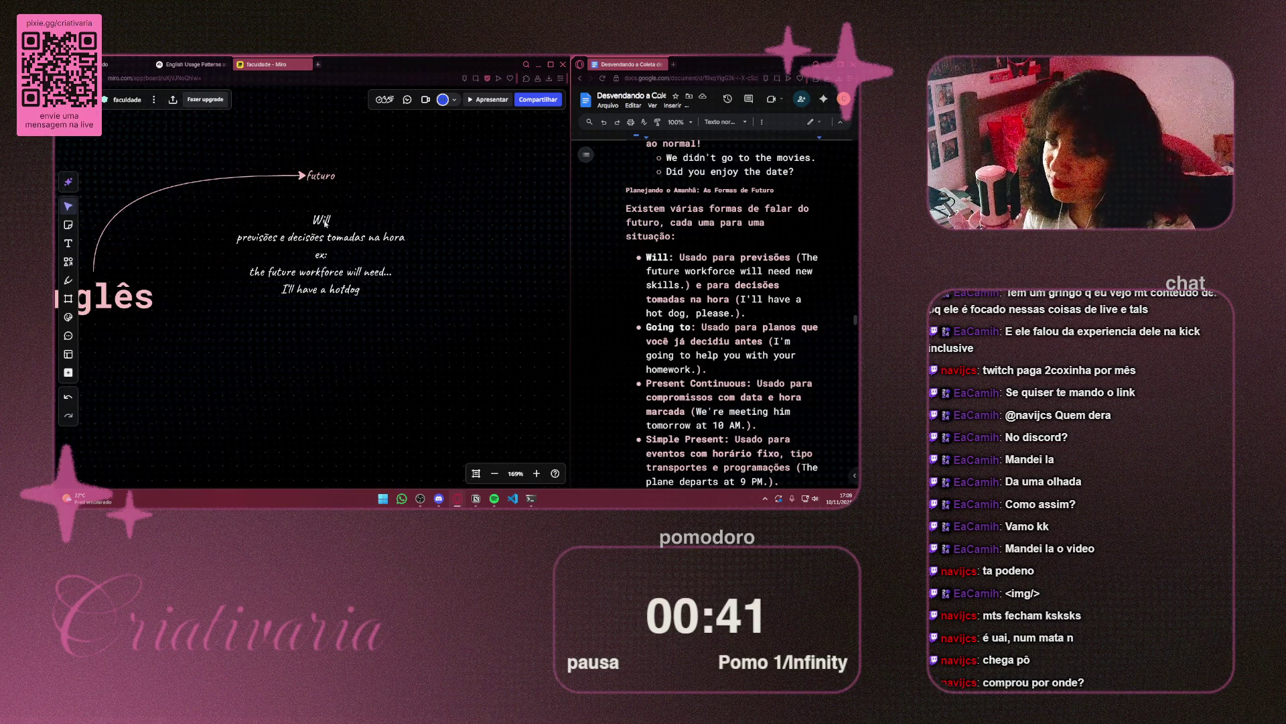
left_click(326, 223)
left_click_drag(320, 213, 321, 182)
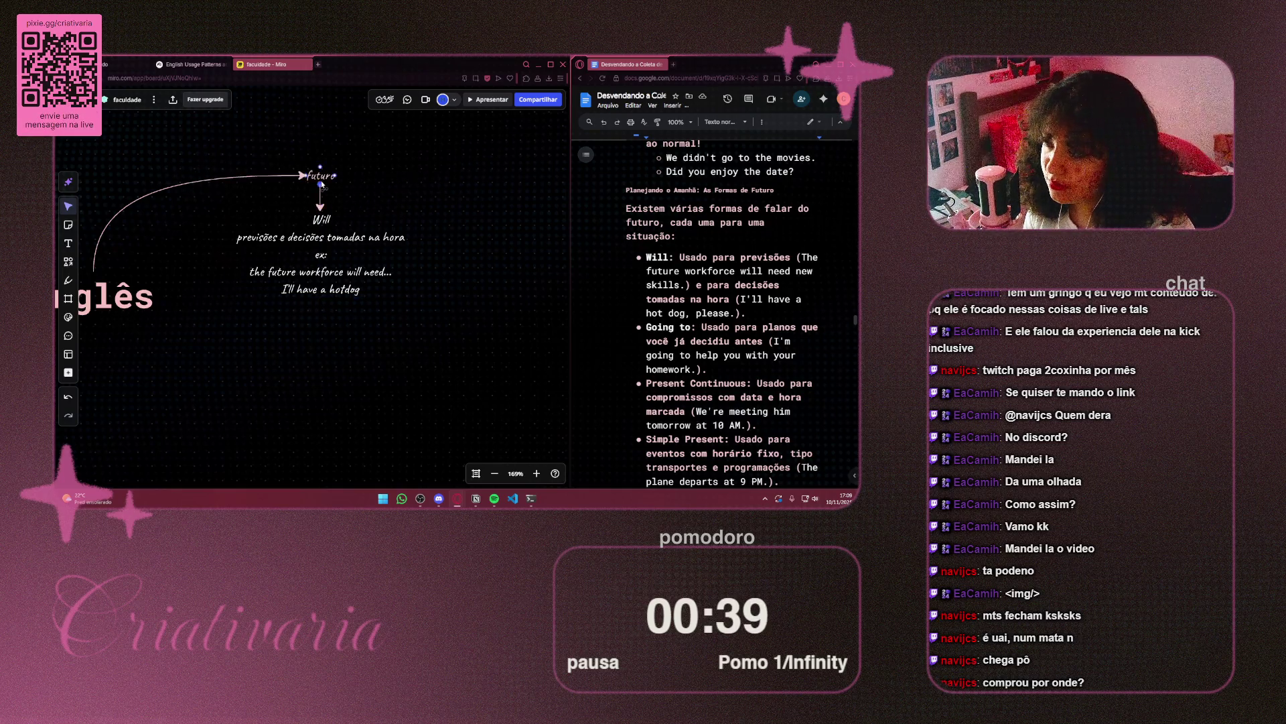
Duplicate the Will note to its right and select the word Will in the copy
left_click(344, 253)
scroll(314, 213, "right", 5)
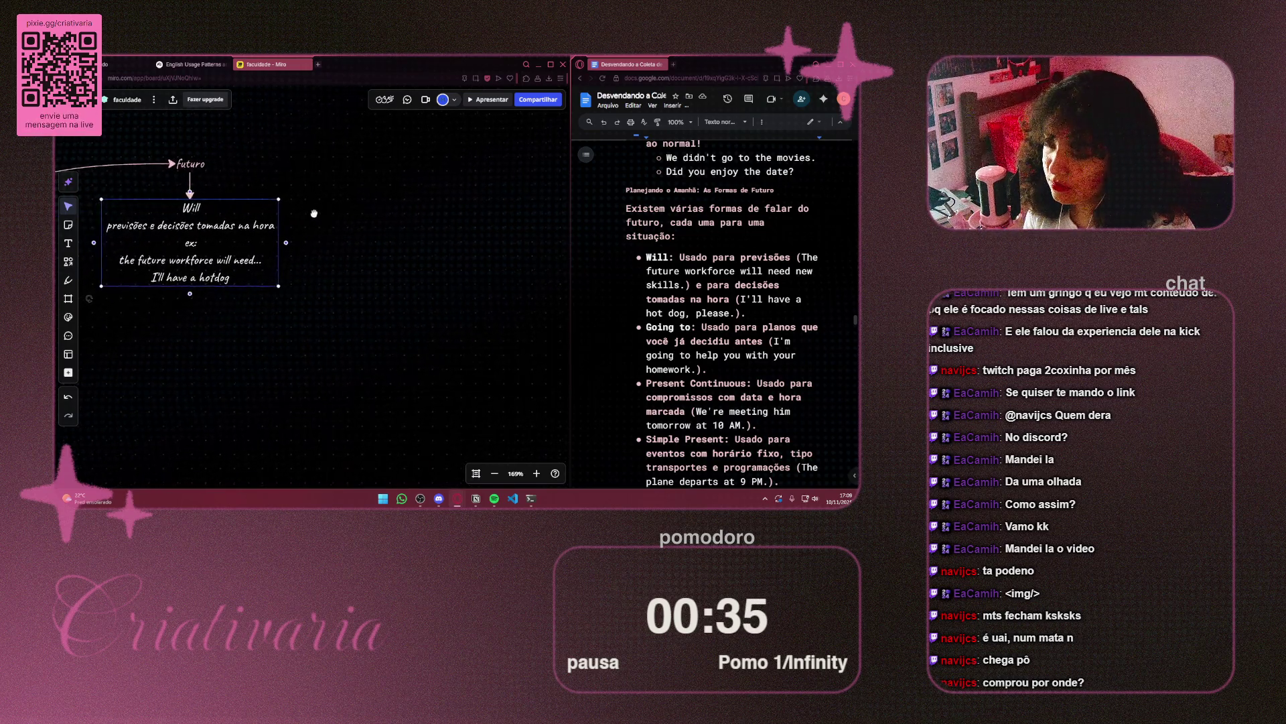
scroll(314, 213, "up", 2)
mouse_move(179, 245)
left_mouse_down()
mouse_move(423, 261)
mouse_move(391, 245)
left_mouse_up()
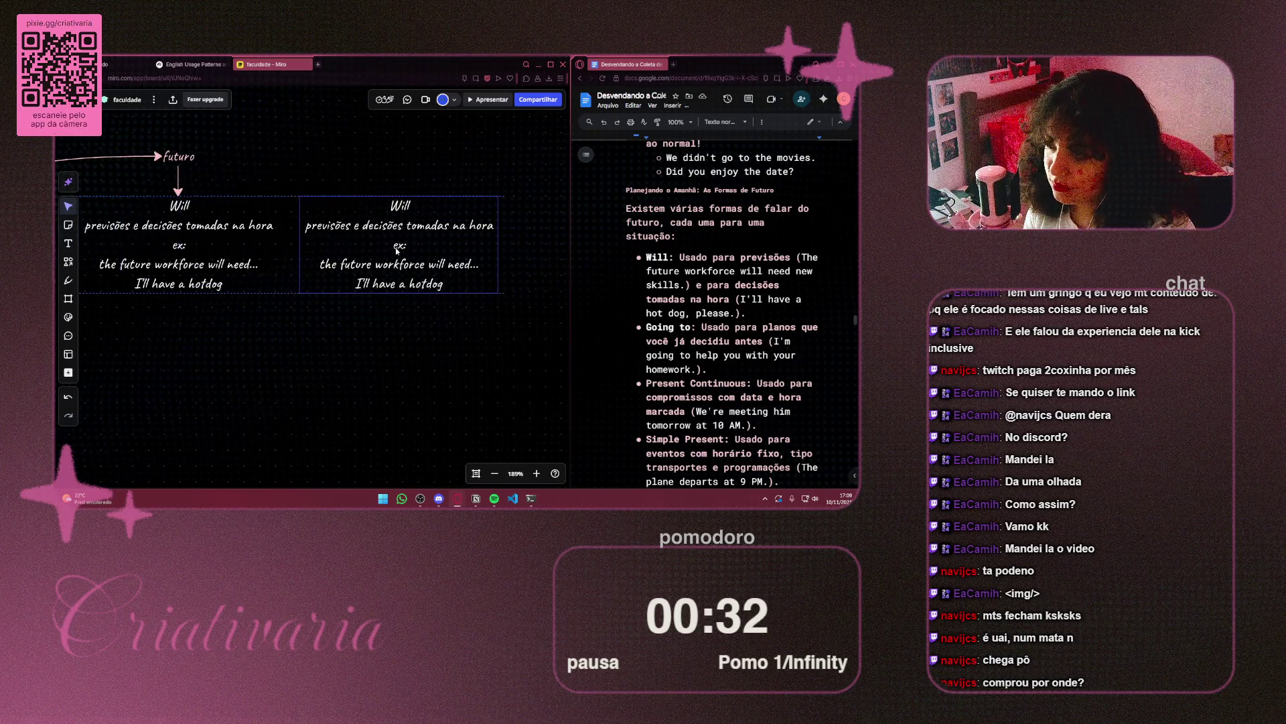
double_click(392, 205)
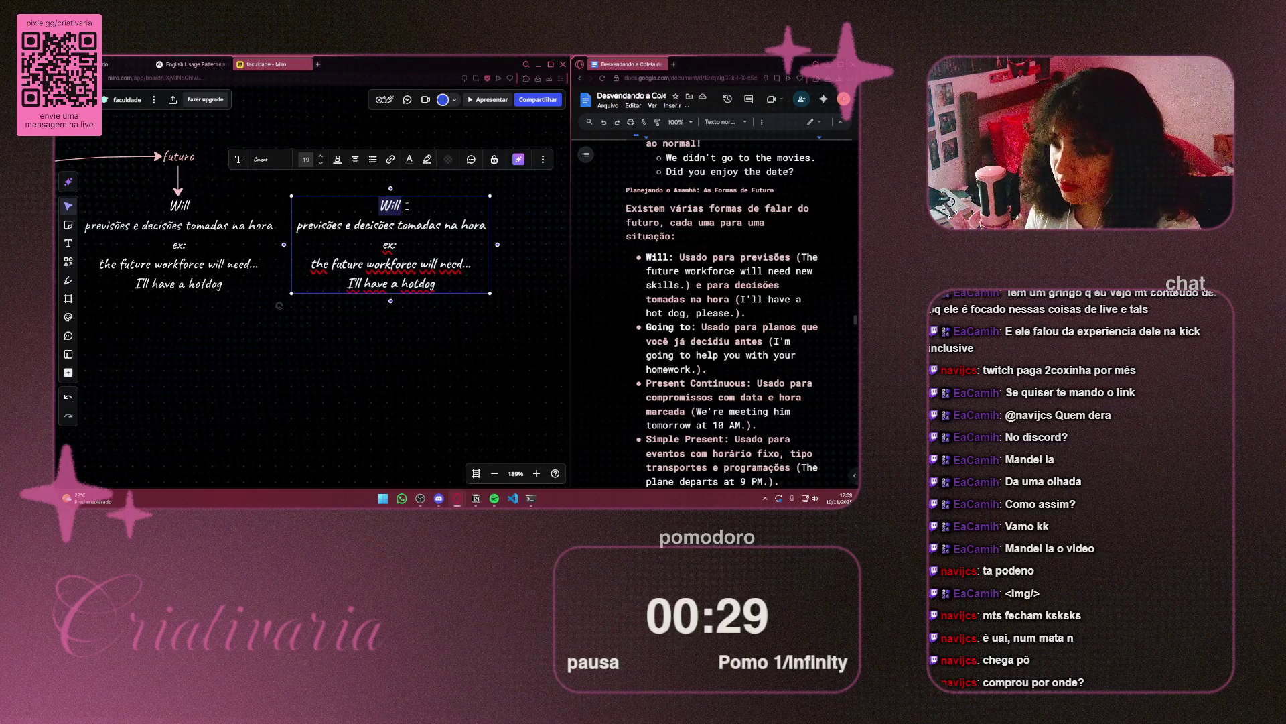
Retitle the copy 'Going to' and change its explanation to 'usado para planos decididos antes'
key("BackSpace")
type("in")
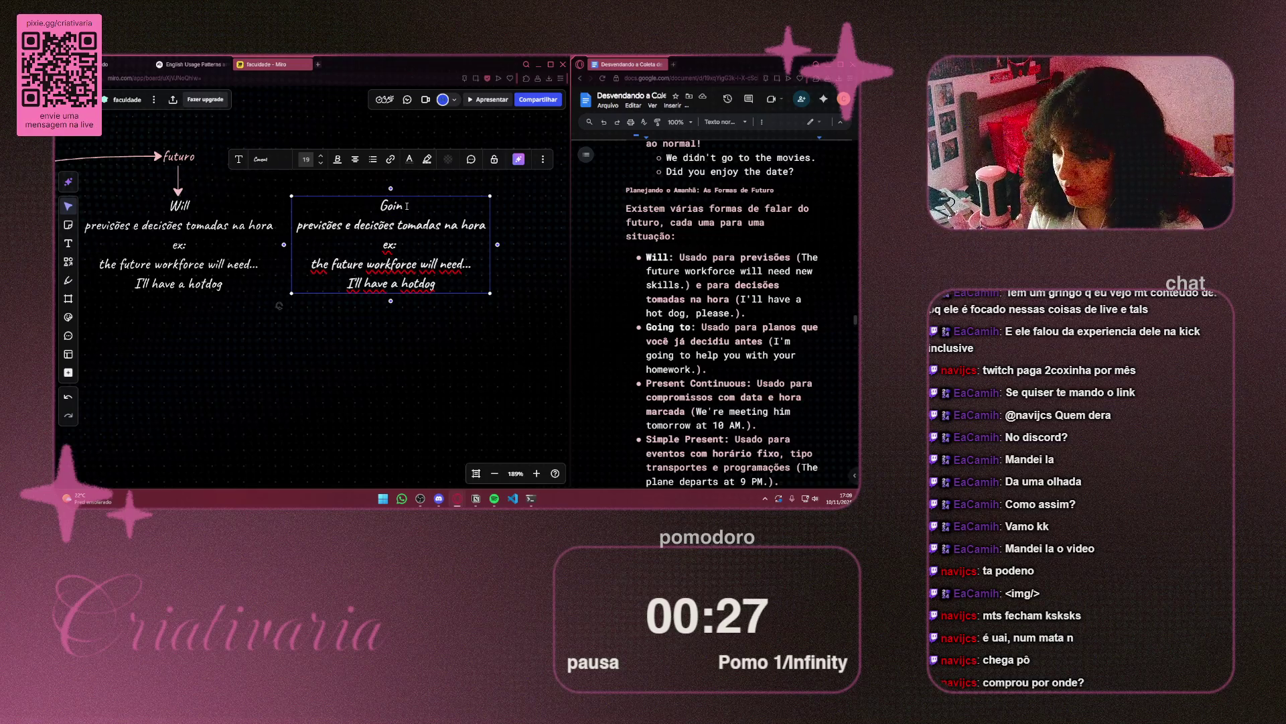
type("g to")
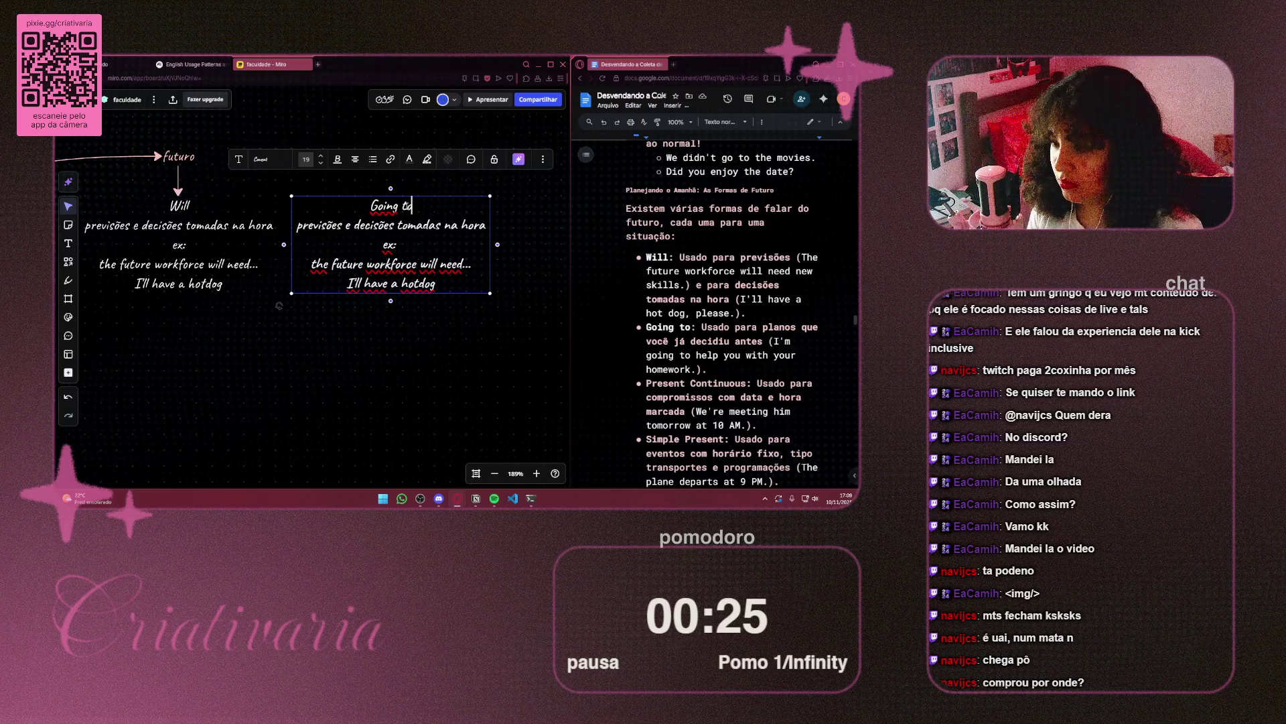
key("Down")
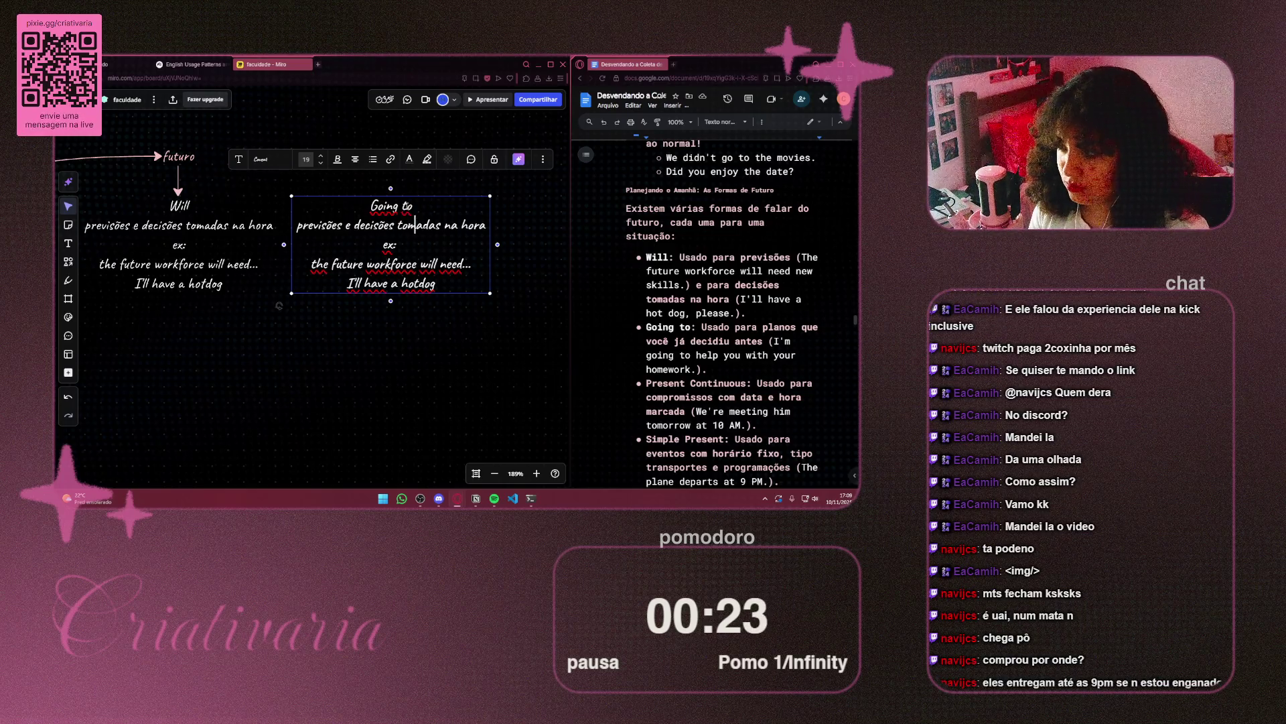
key("ctrl+Right")
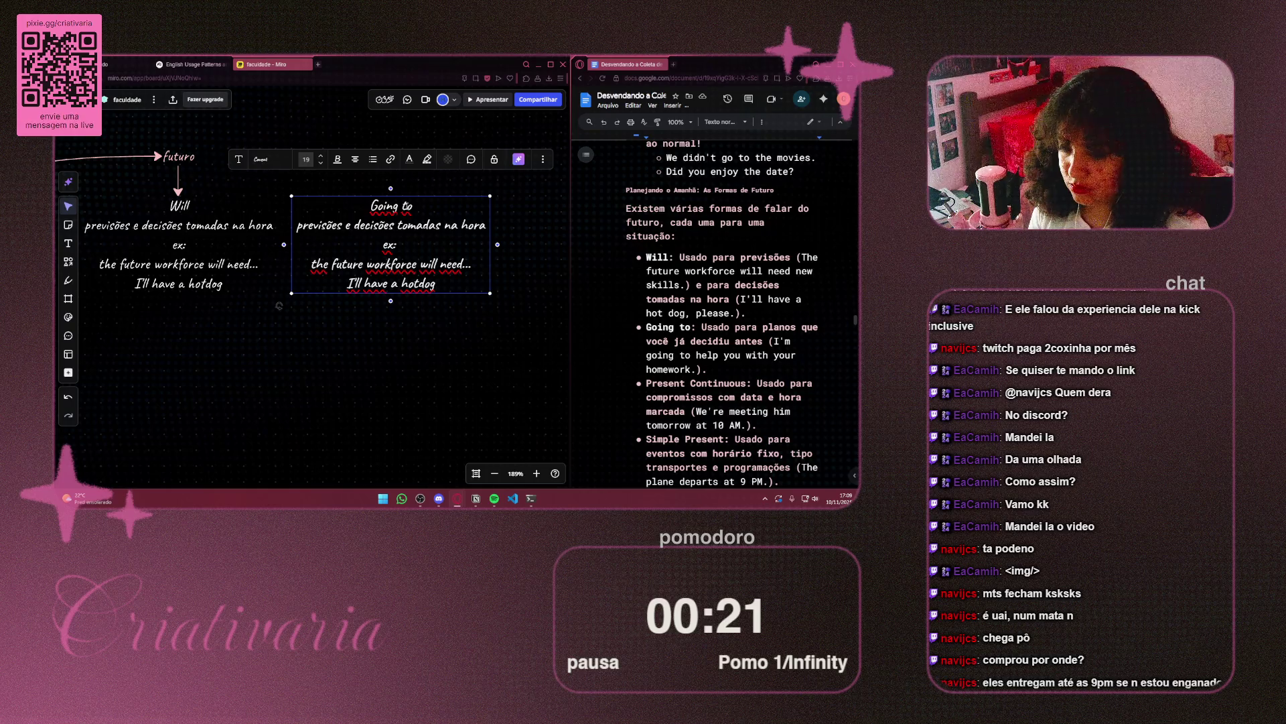
key("ctrl+Right")
key("ctrl+Right")
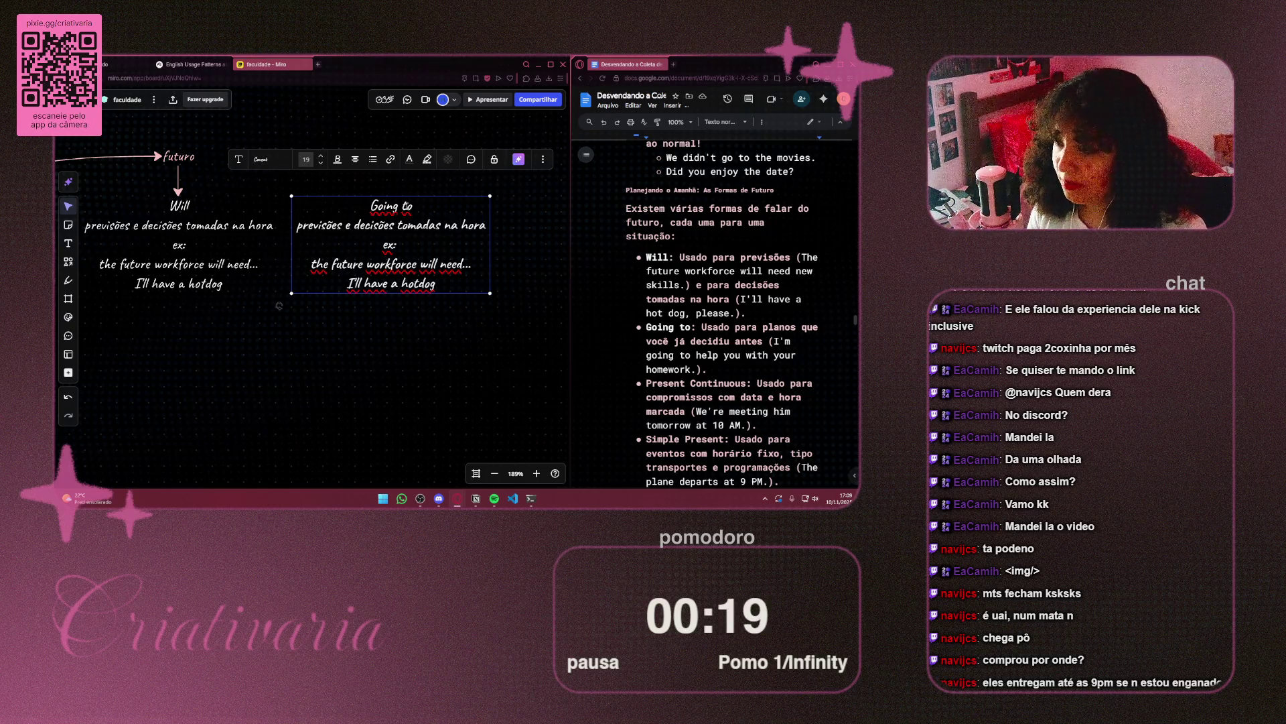
key("ctrl+shift+Left")
key("ctrl+shift+Left")
key("ctrl+shift+Left")
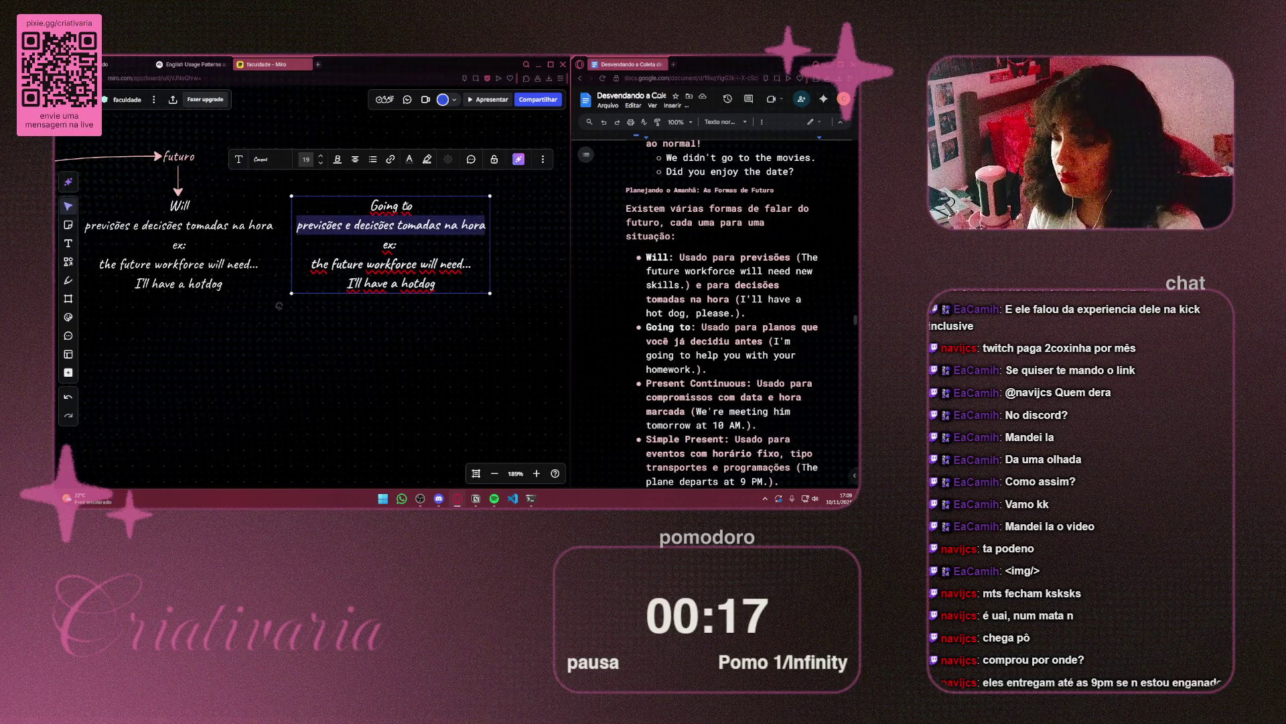
key("BackSpace")
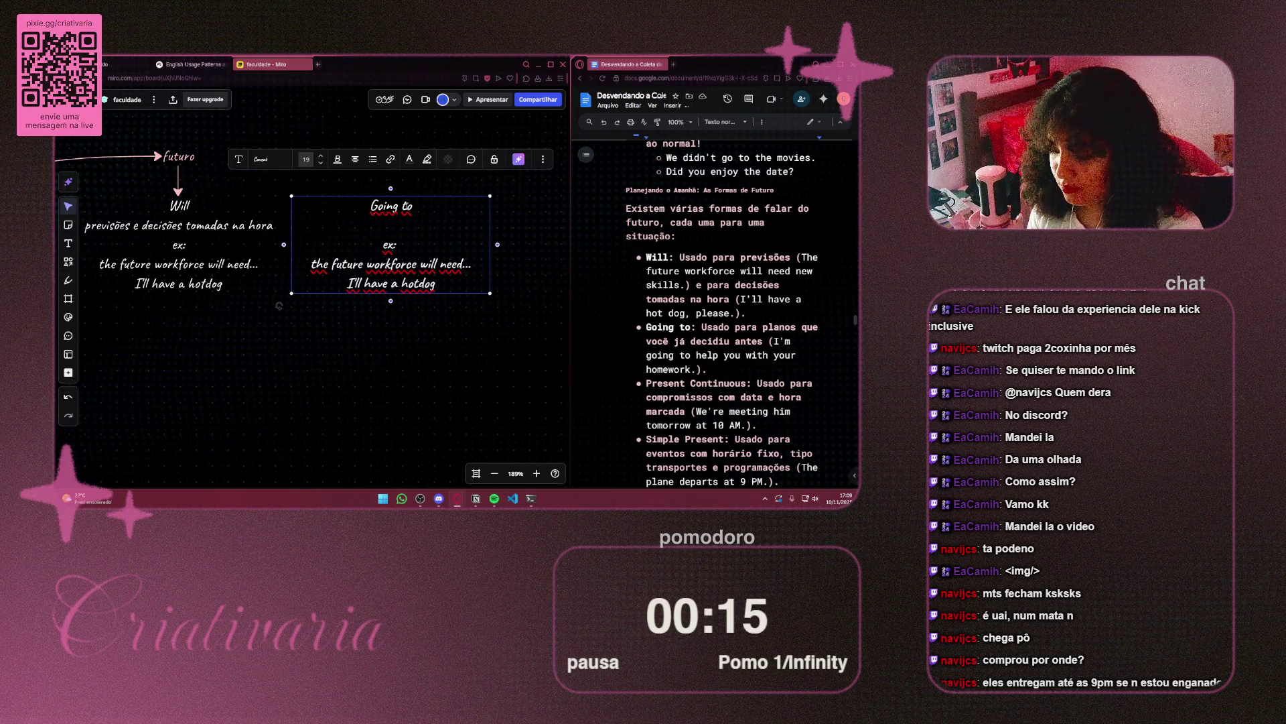
type("usado para")
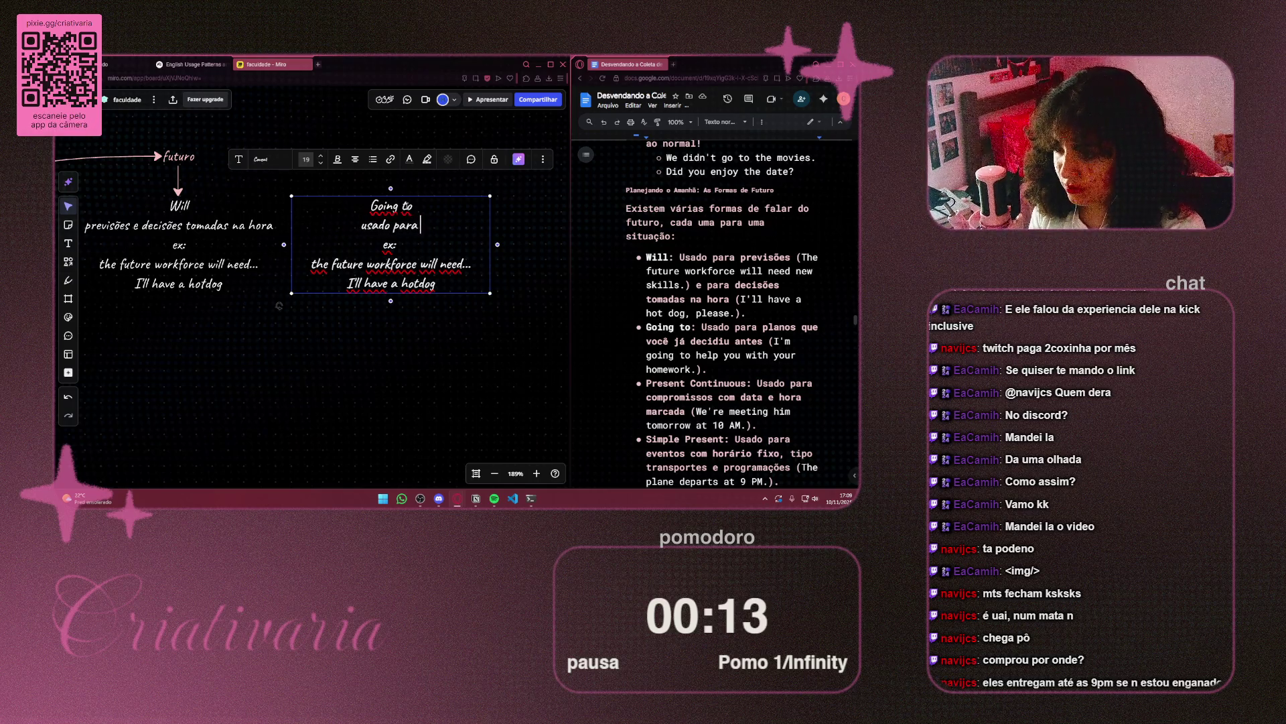
type(" planos de")
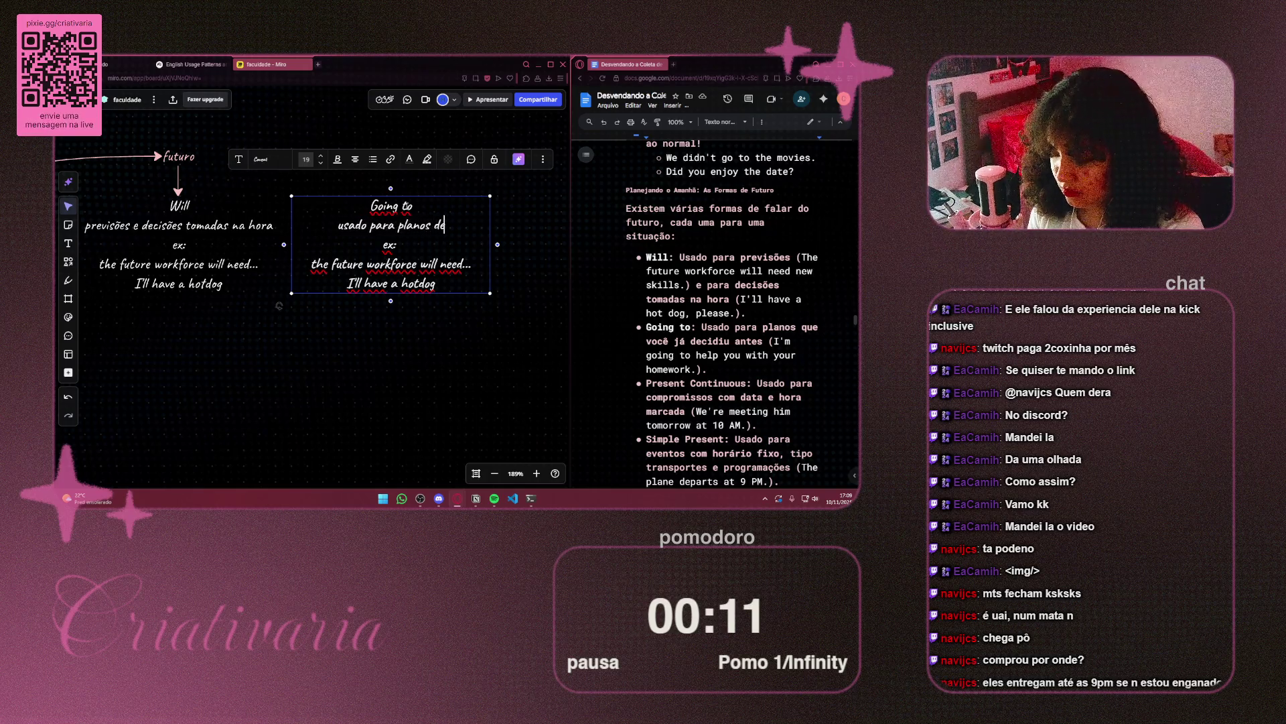
type("cididos an")
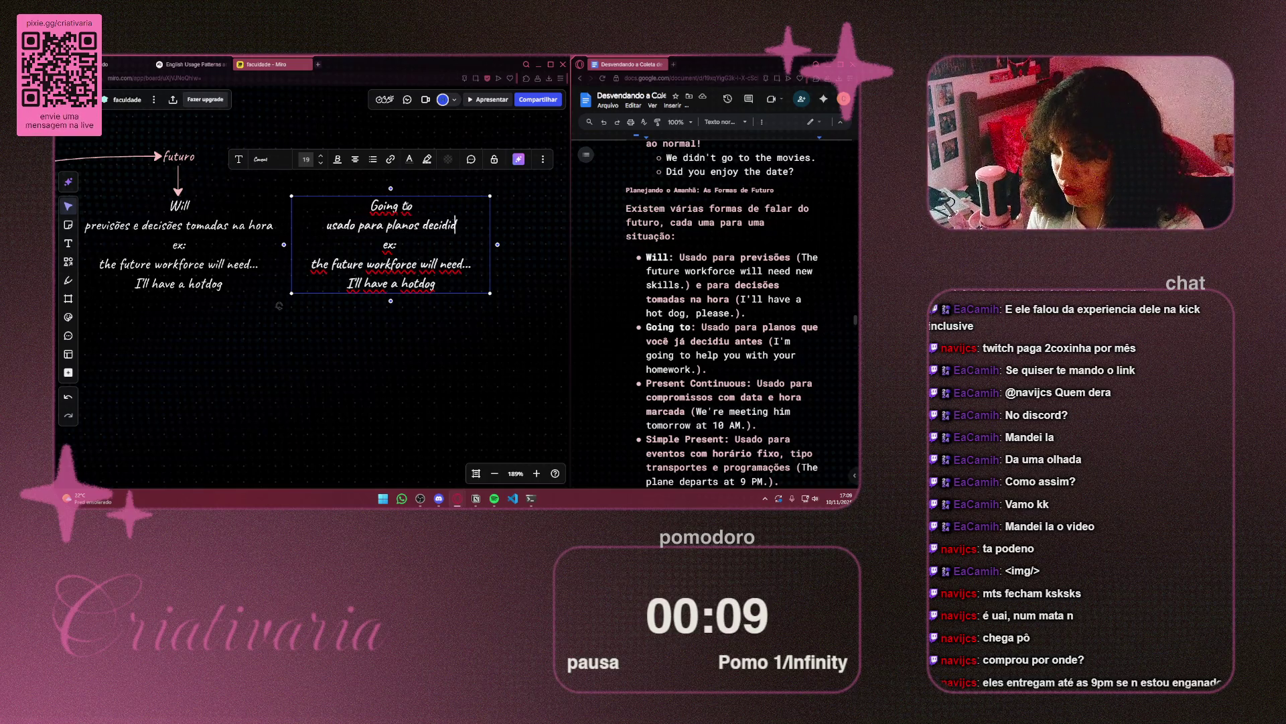
type("tes")
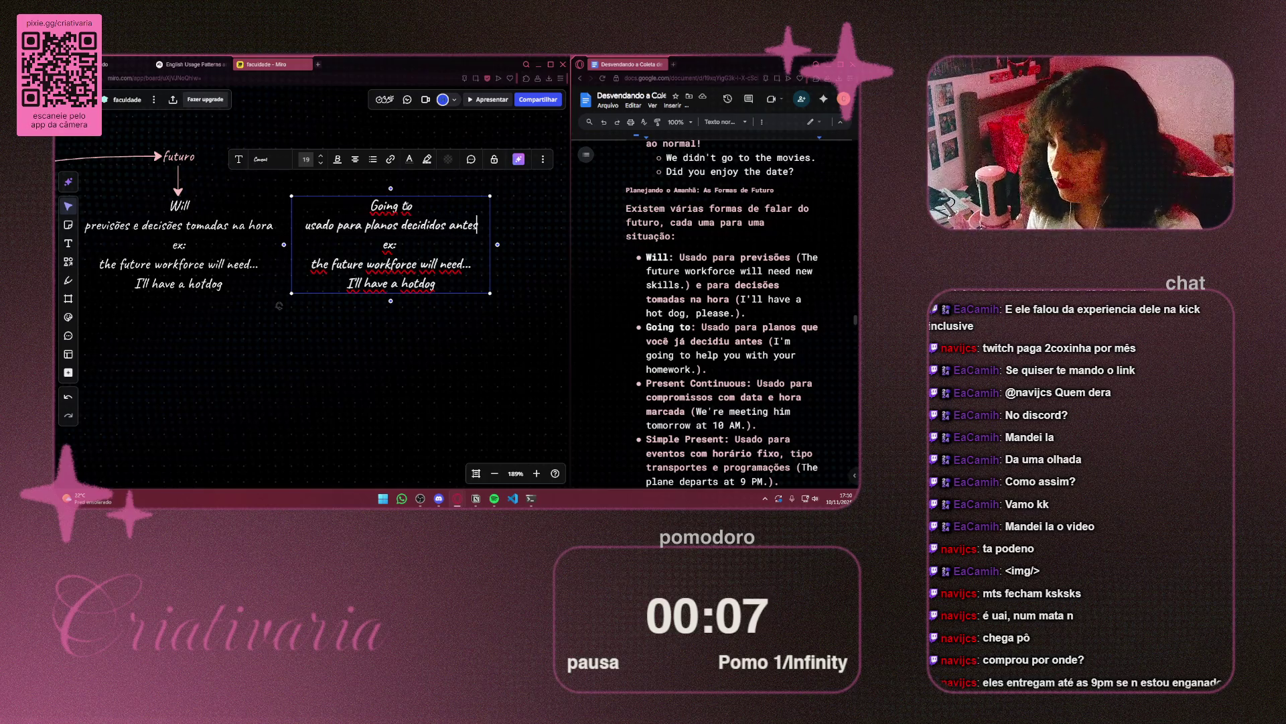
Replace the old Will examples with 'I'm going to help you with your homework'
left_click(394, 246)
left_click_drag(449, 293, 306, 270)
key("BackSpace")
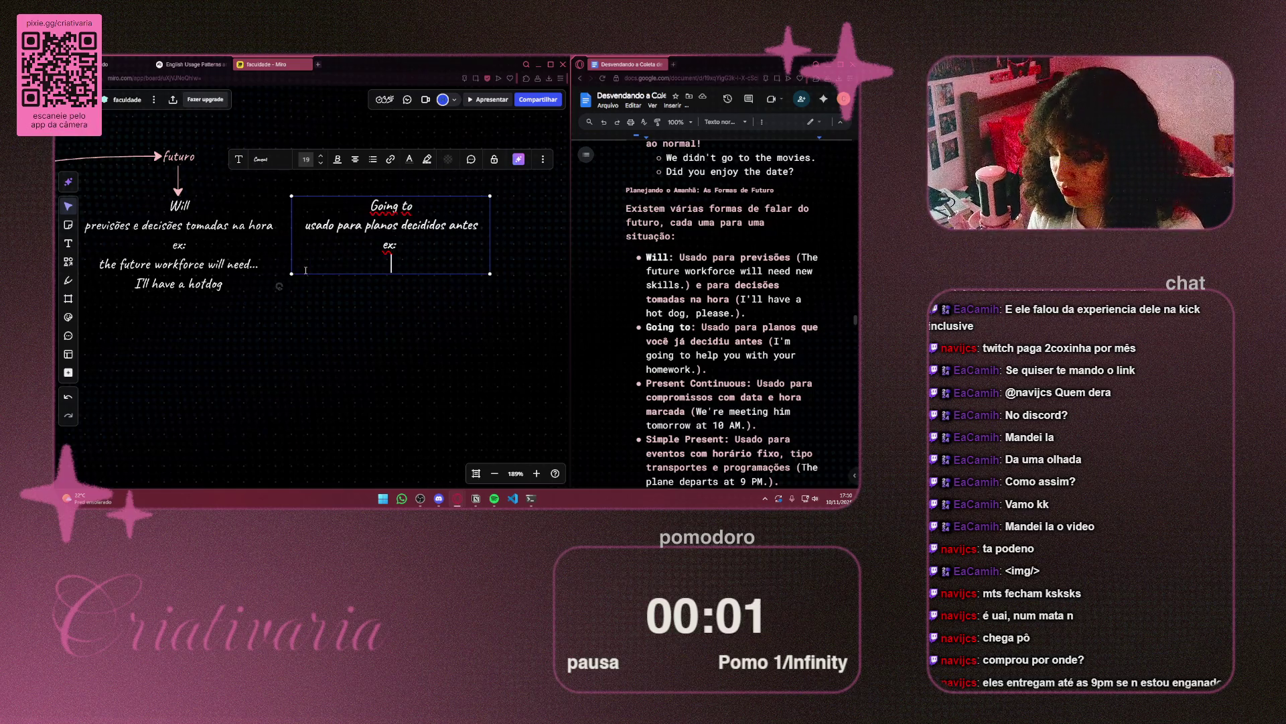
type("I'm")
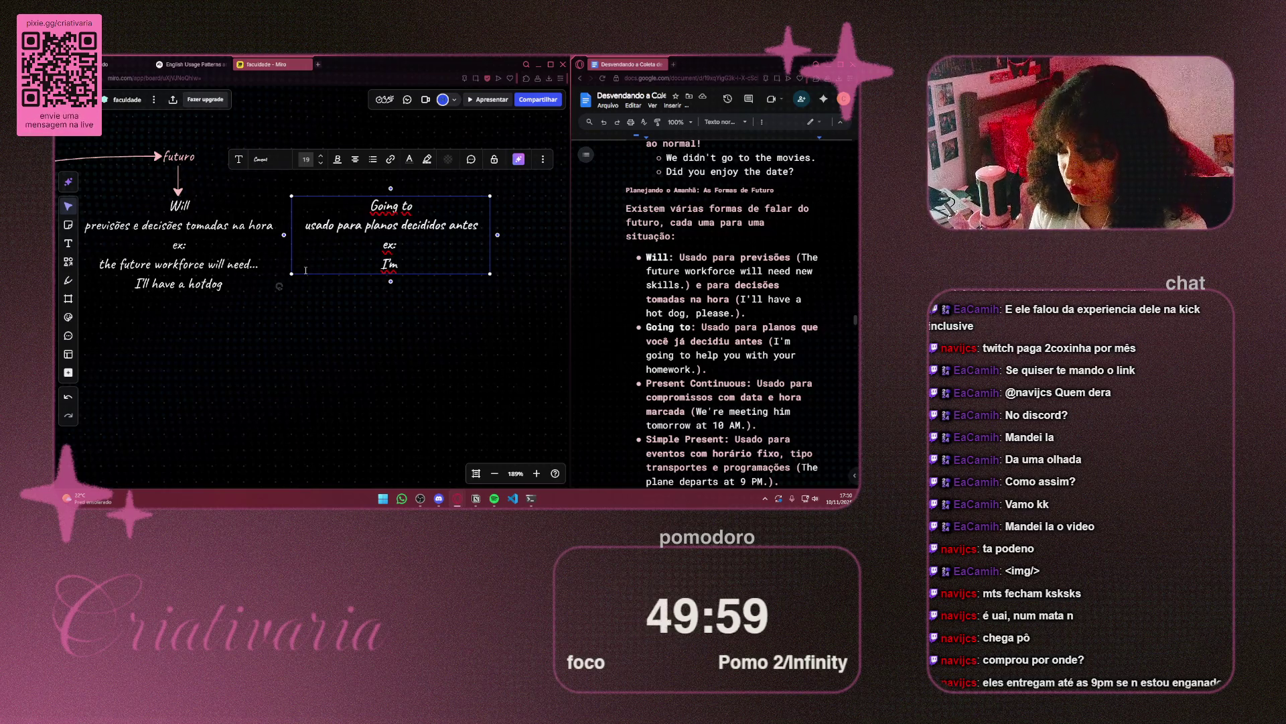
type(" goi")
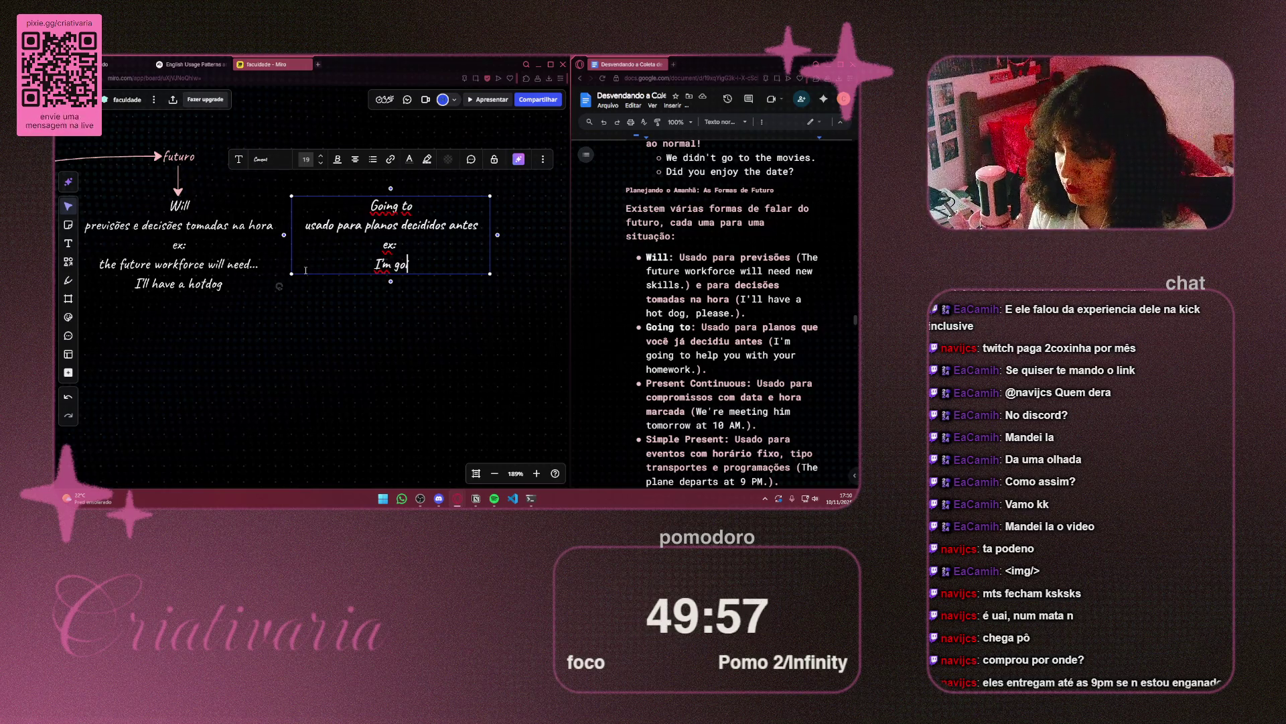
type("ng to ")
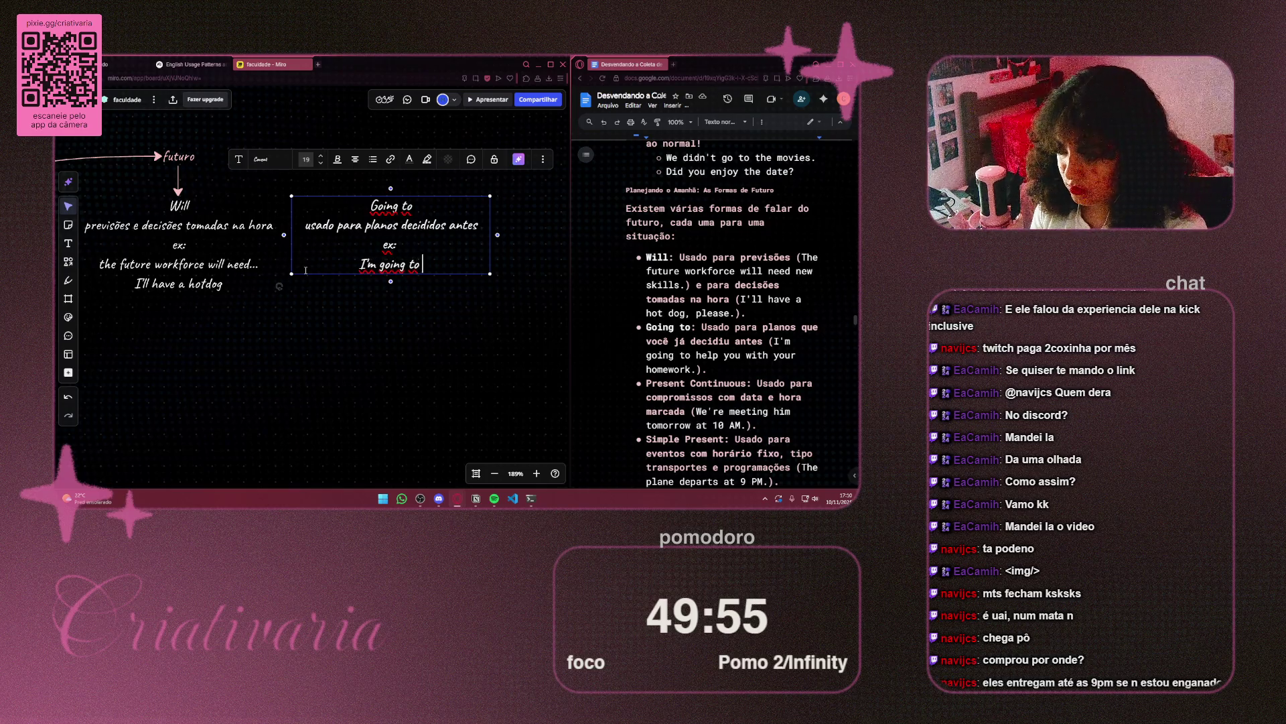
type("help ")
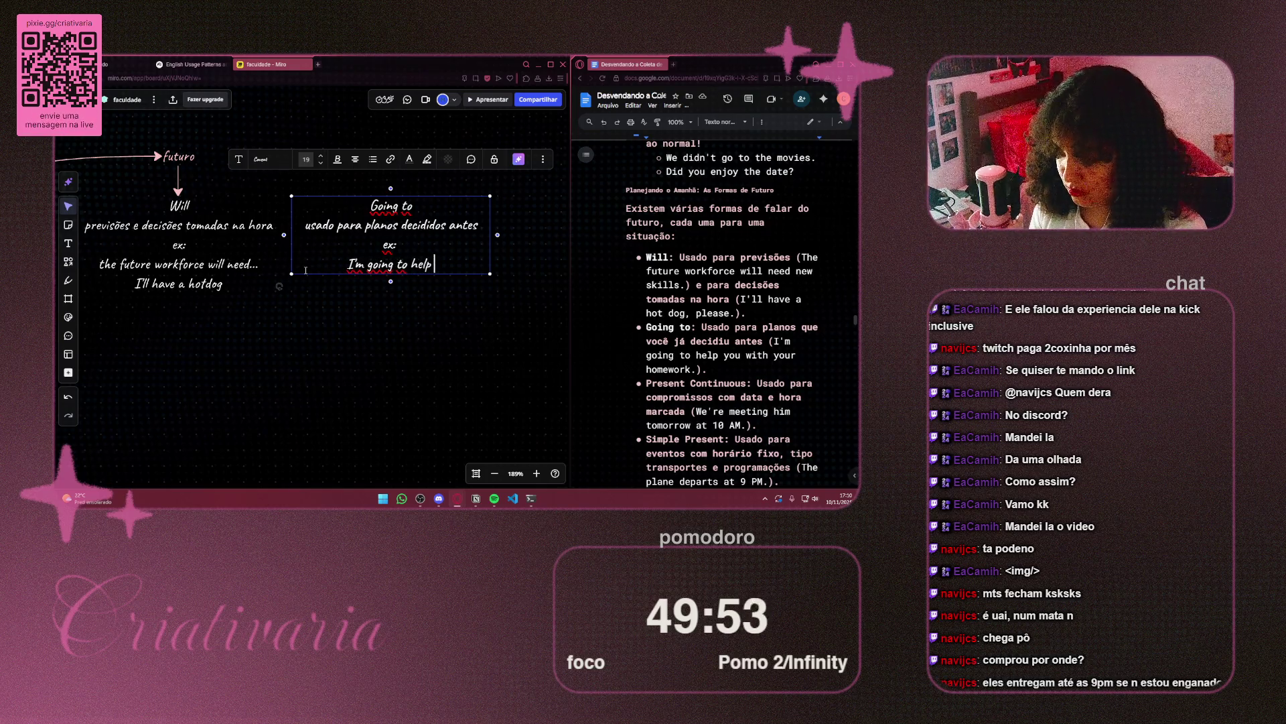
type("you with")
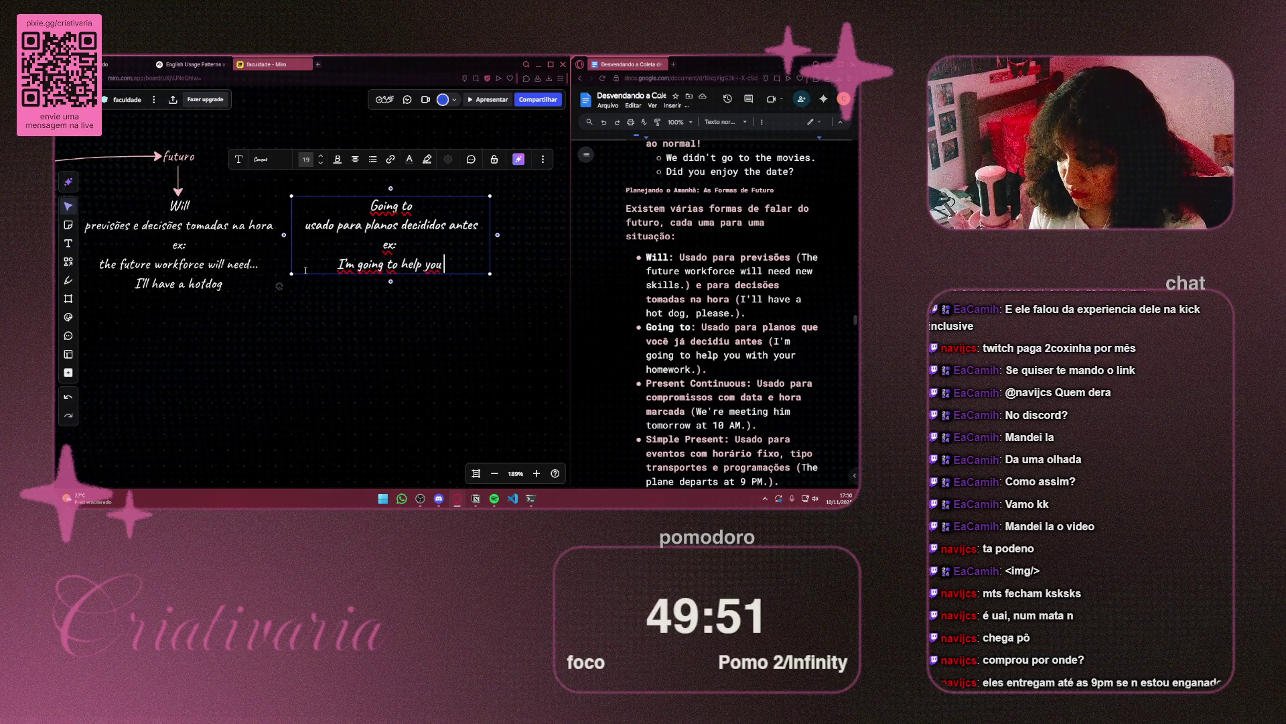
type(" yo")
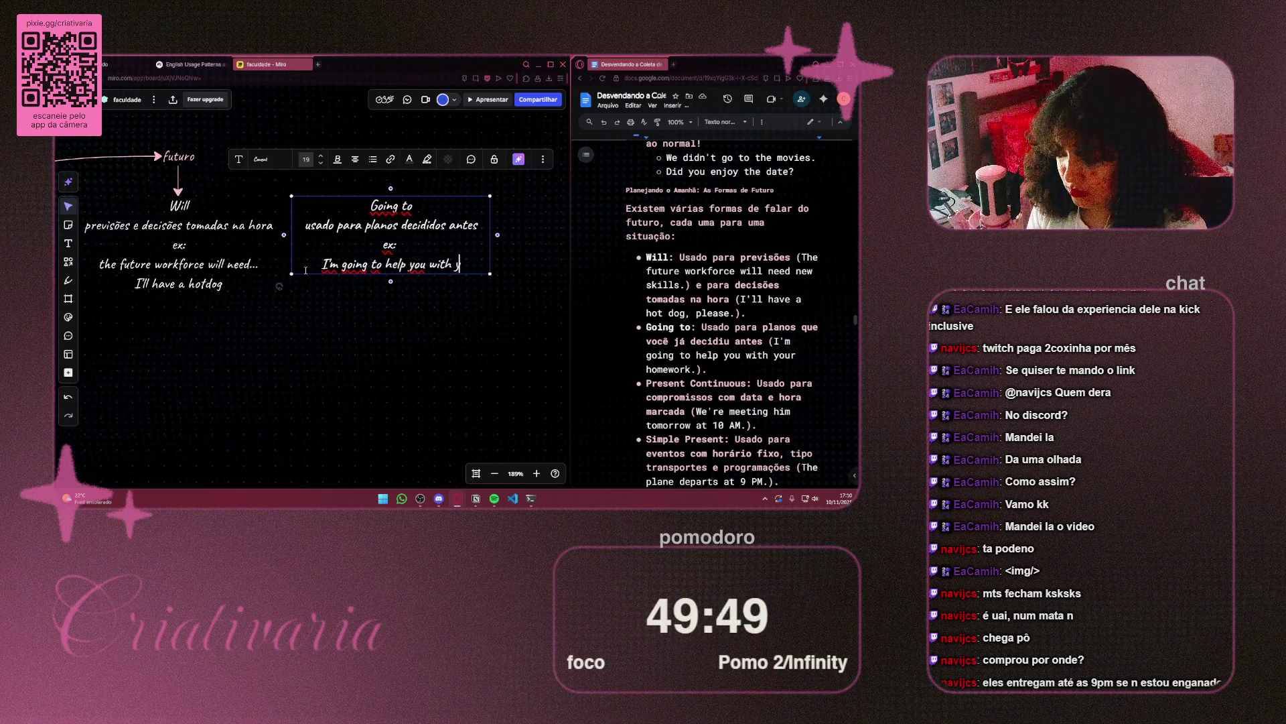
type("ur homewo")
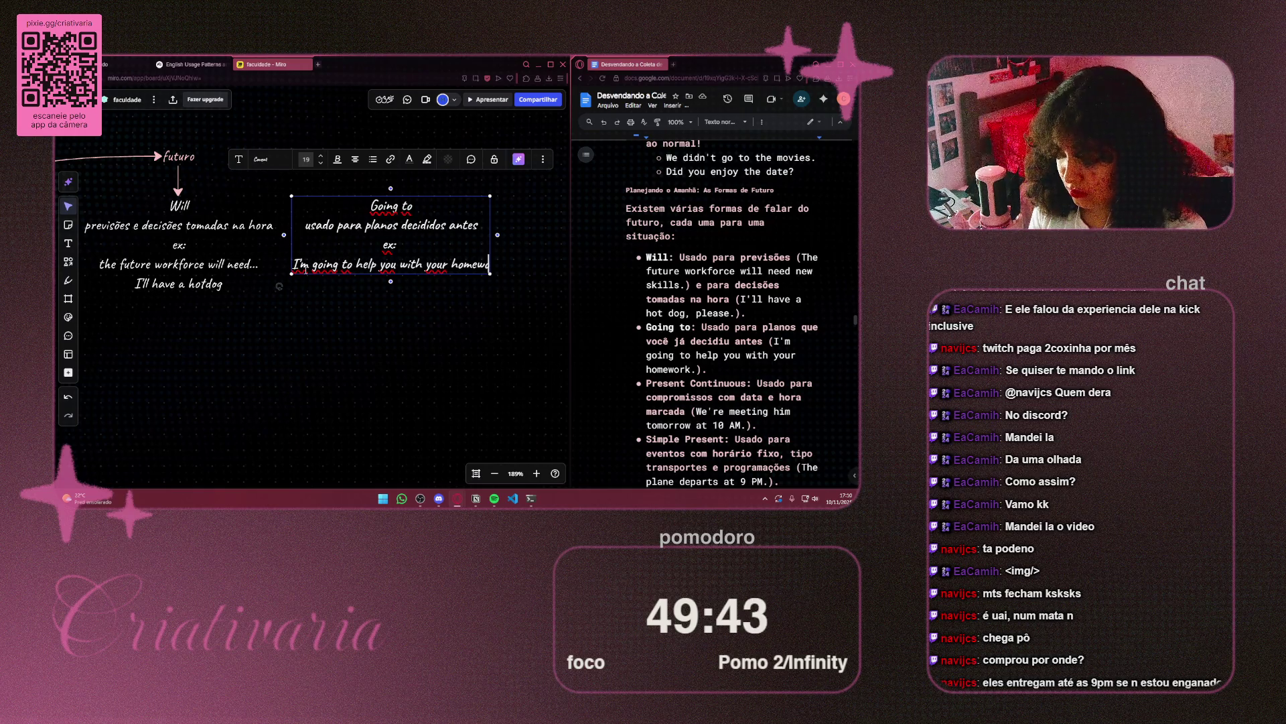
type("rk")
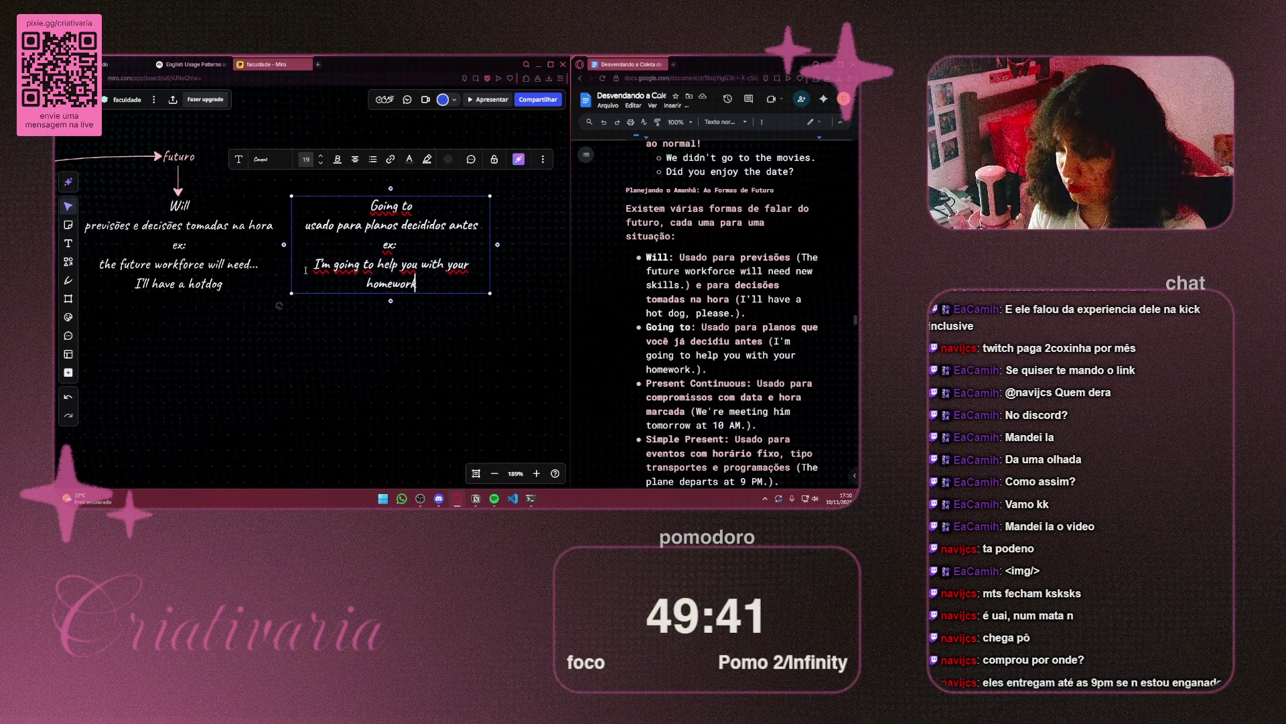
key("Escape")
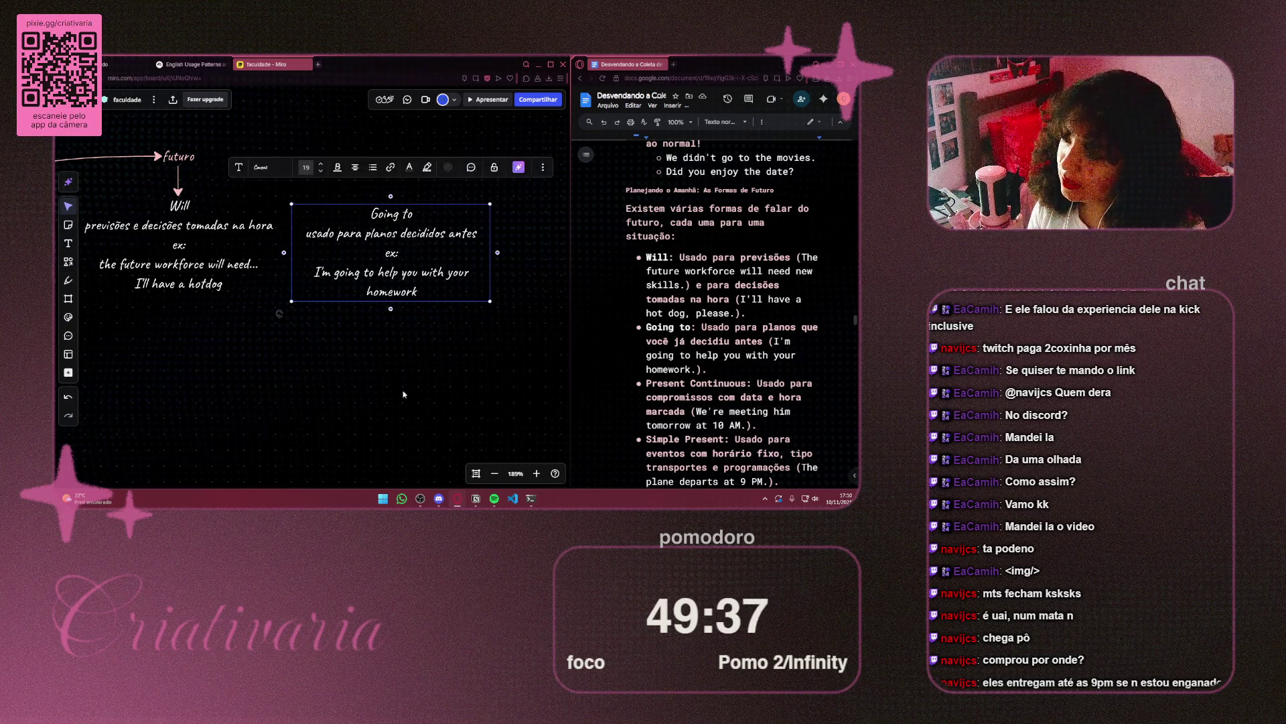
Draw a curved arrow from futuro to the Going to note, starting just below futuro
left_click(380, 195)
left_click(389, 199)
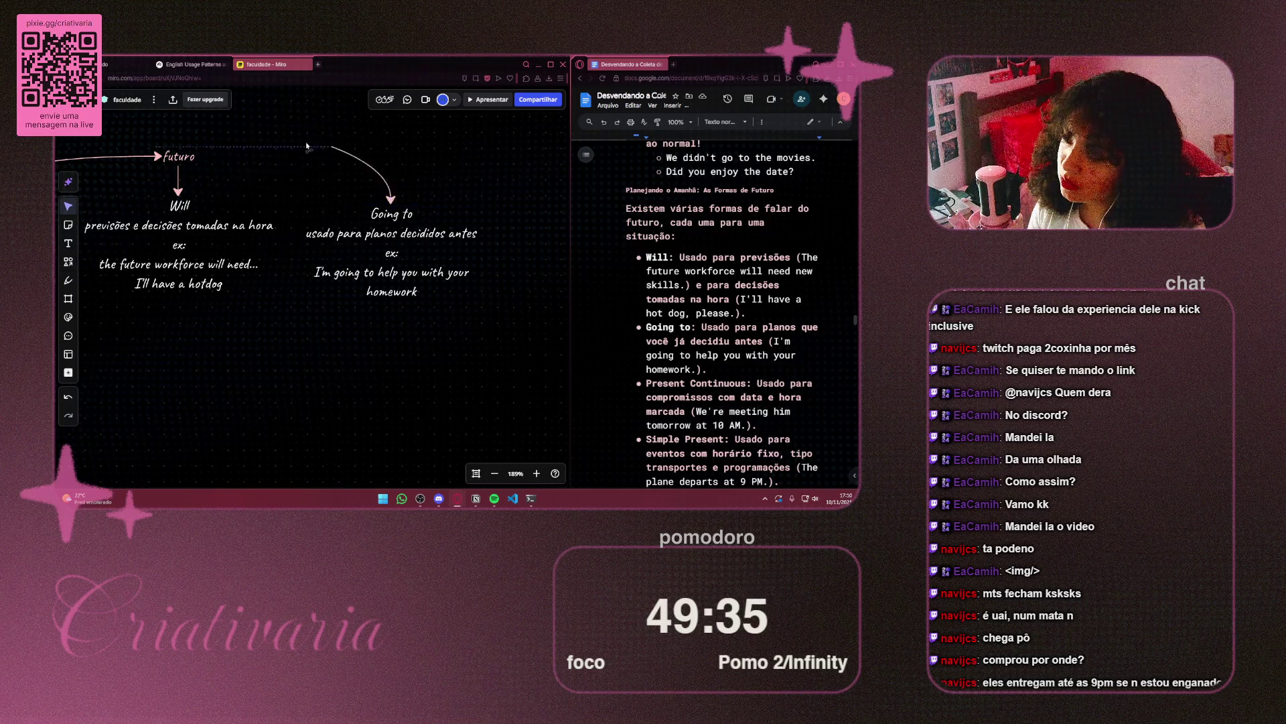
left_click_drag(215, 159, 197, 162)
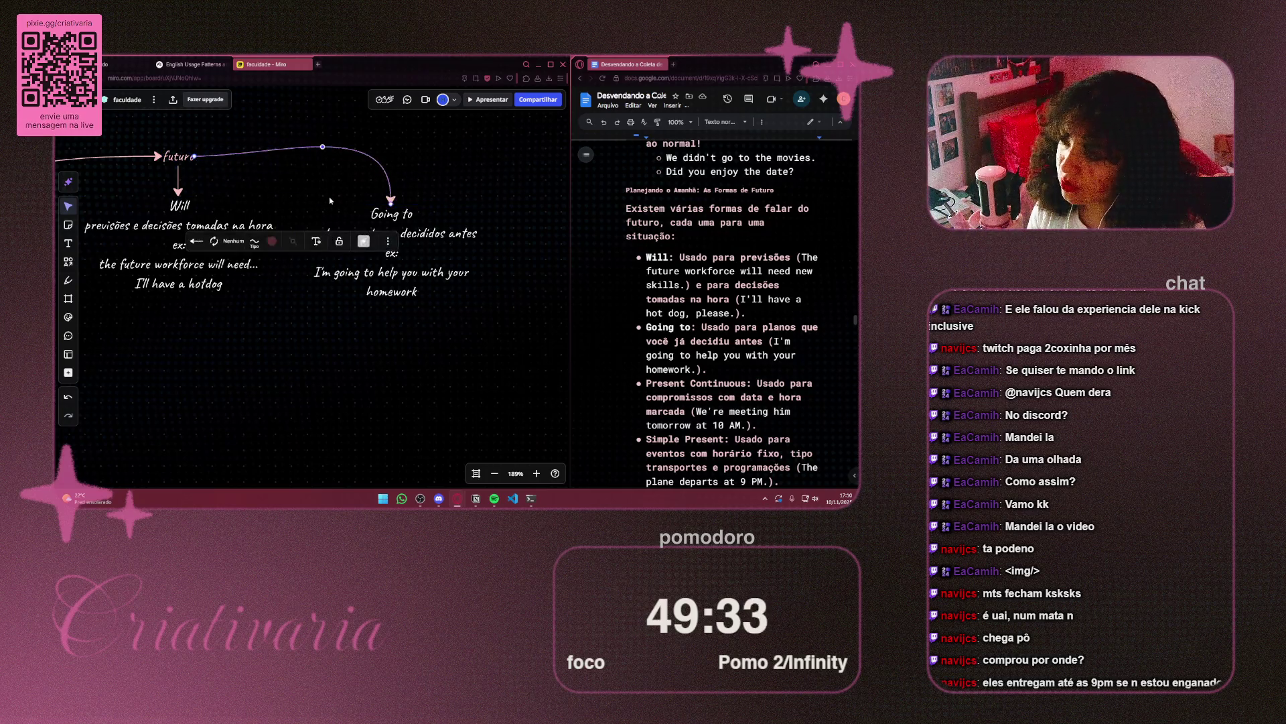
left_click(424, 250)
left_click_drag(424, 250, 433, 250)
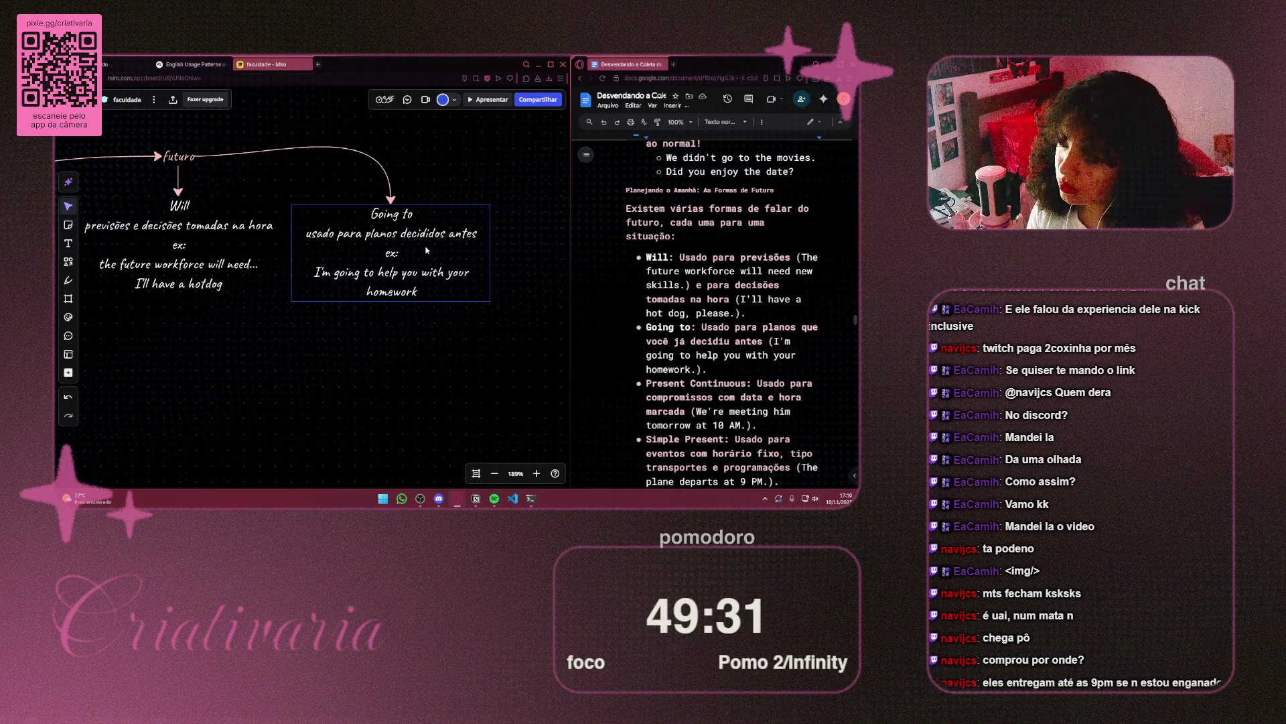
scroll(433, 254, "down", 6)
left_click_drag(372, 344, 451, 314)
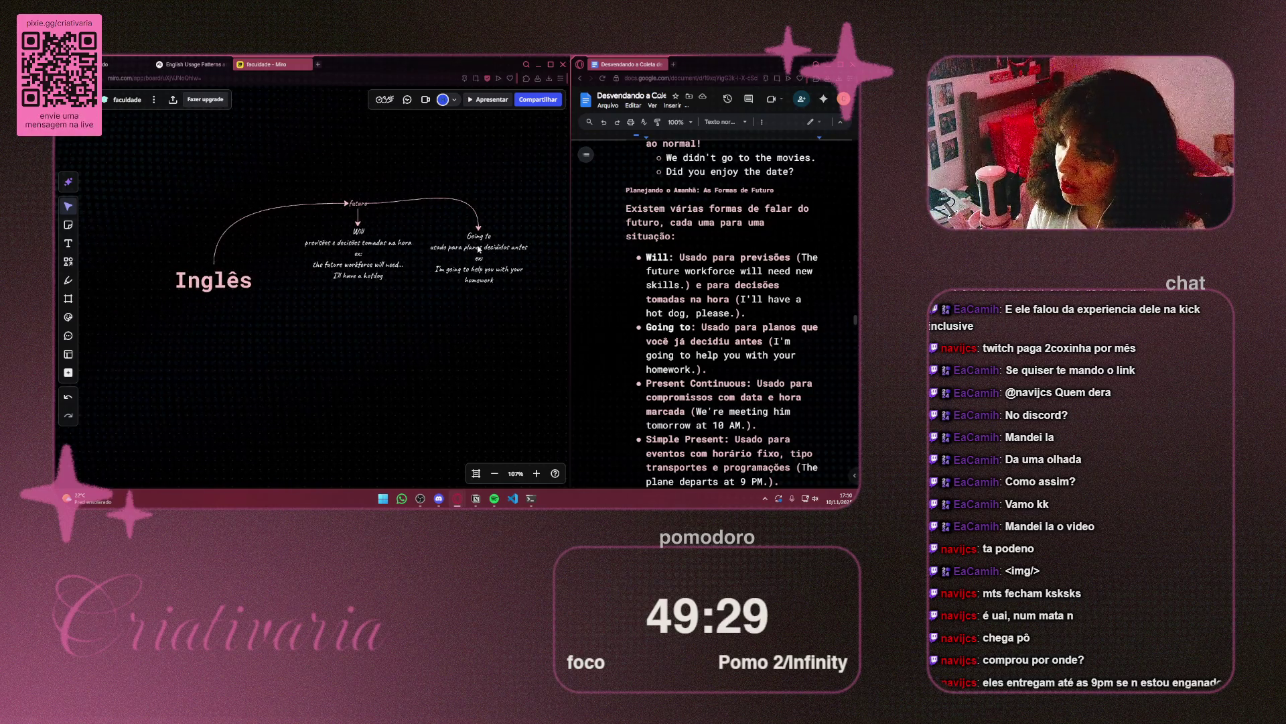
left_click(377, 205)
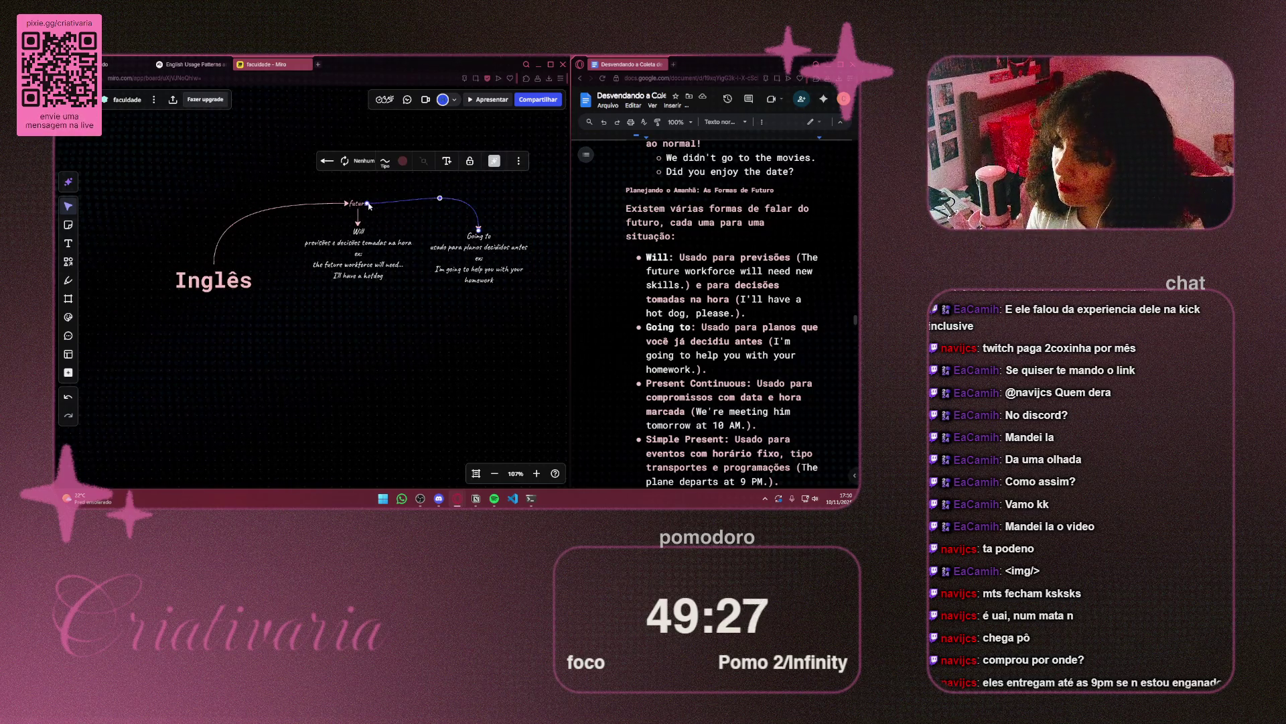
left_click_drag(368, 203, 359, 213)
left_click(501, 335)
Move the Will and Going to notes under futuro and duplicate Going to beside it
scroll(495, 328, "right", 3)
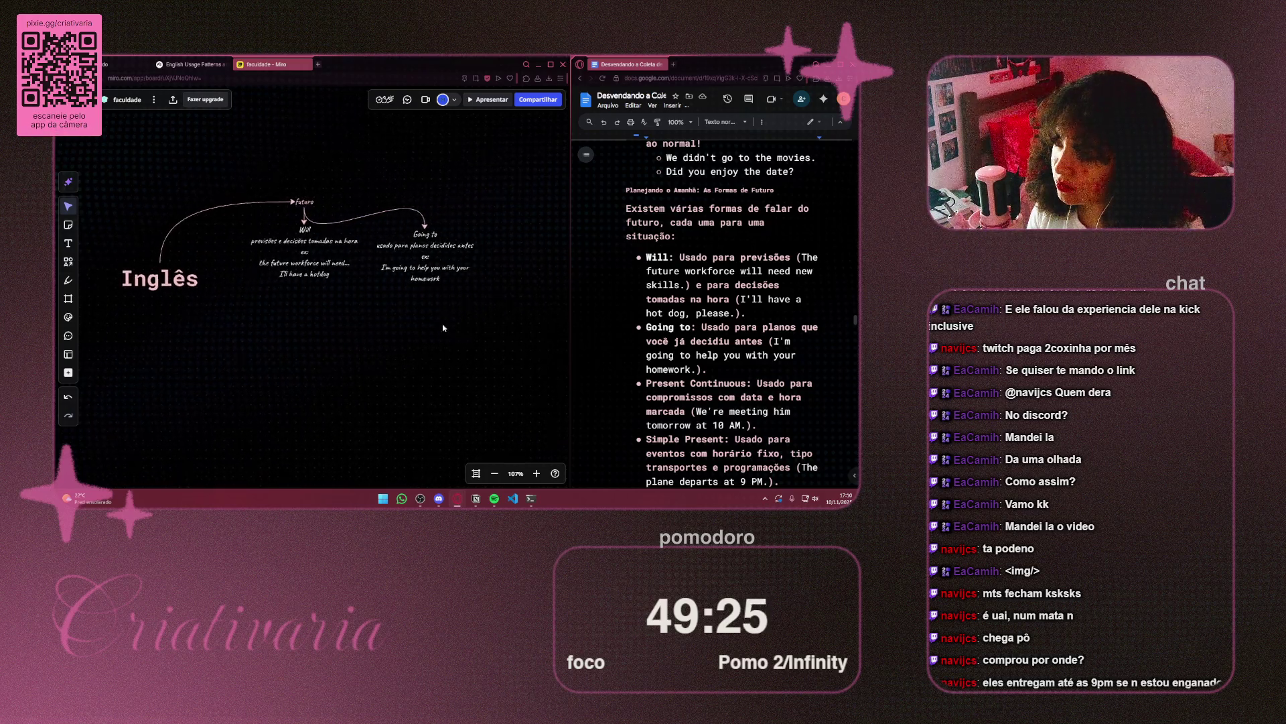
scroll(446, 296, "up", 2)
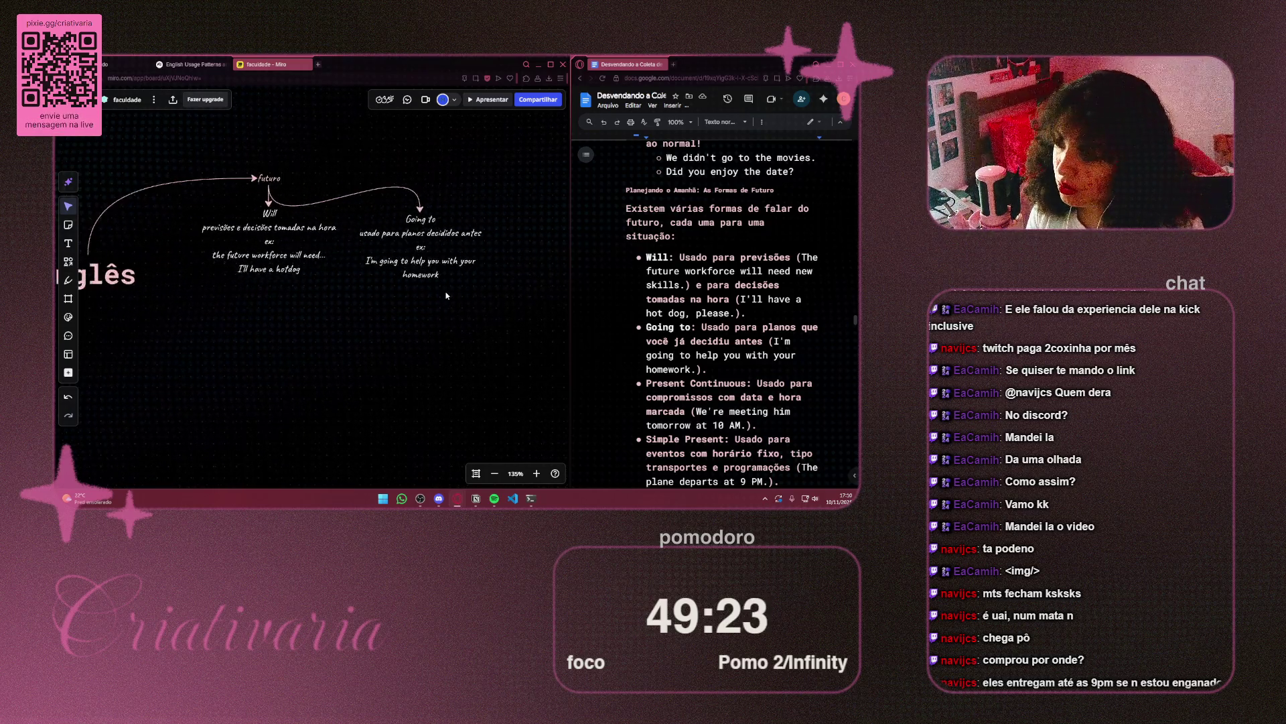
mouse_move(543, 315)
left_mouse_down()
mouse_move(376, 201)
mouse_move(201, 195)
left_mouse_up()
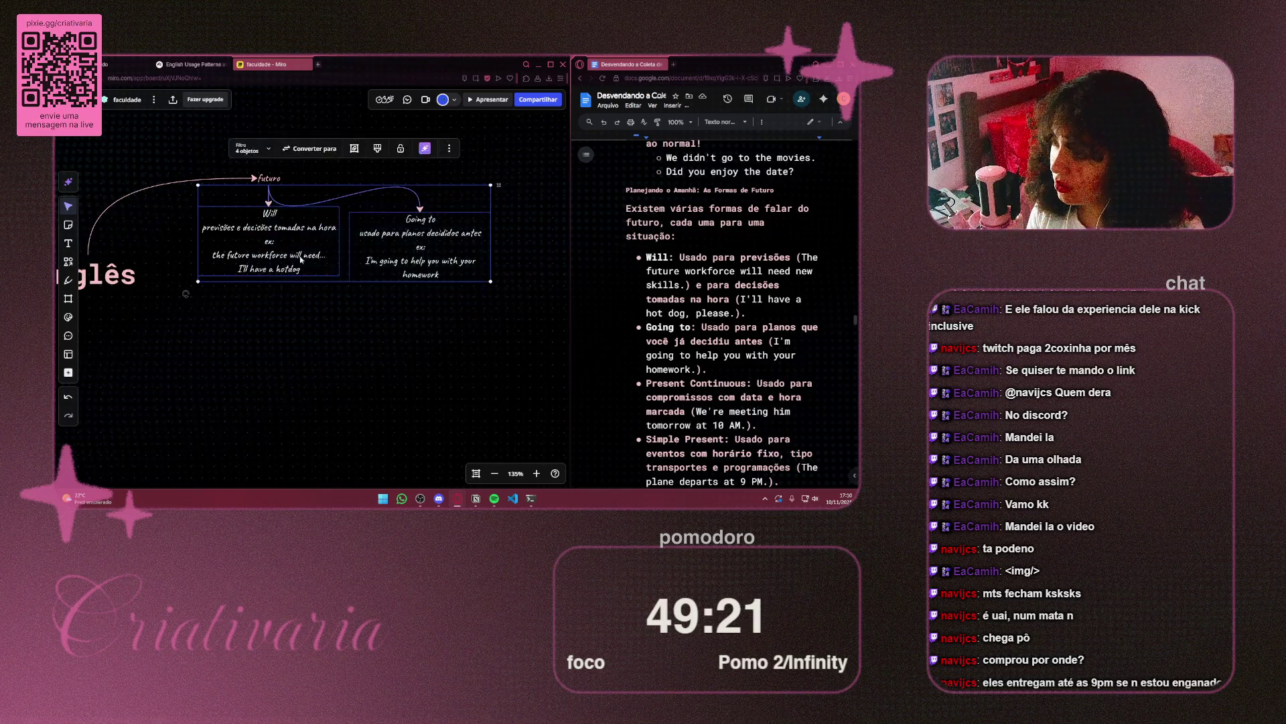
mouse_move(298, 257)
left_mouse_down()
mouse_move(269, 324)
mouse_move(269, 312)
left_mouse_up()
left_click_drag(399, 330, 400, 312)
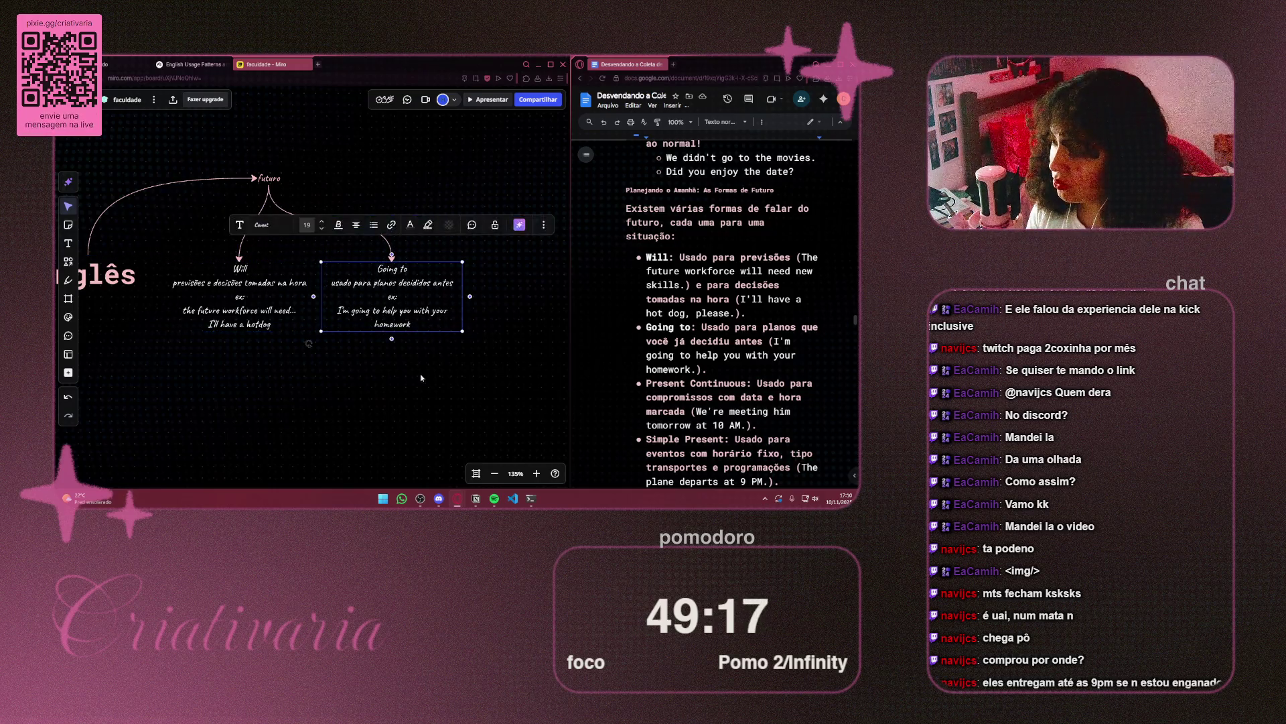
left_click(455, 366)
scroll(454, 366, "right", 3)
scroll(402, 321, "down", 2)
left_click(280, 240)
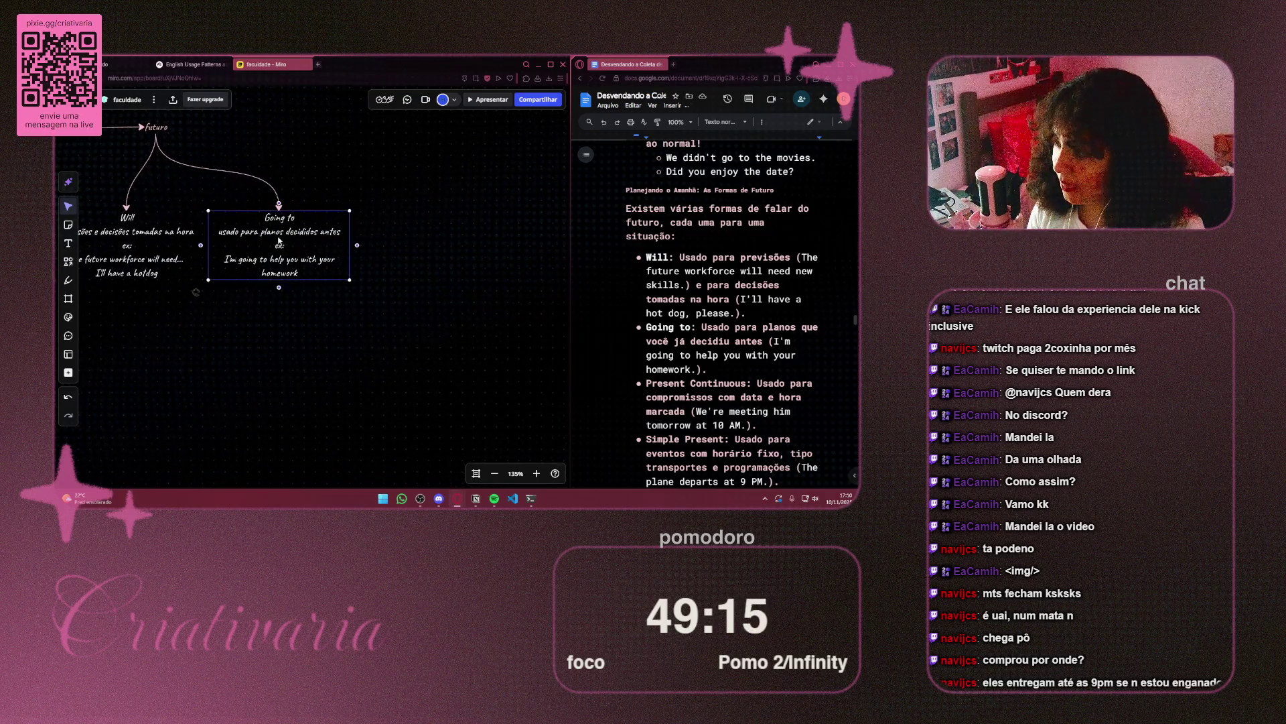
left_click_drag(280, 239, 433, 248)
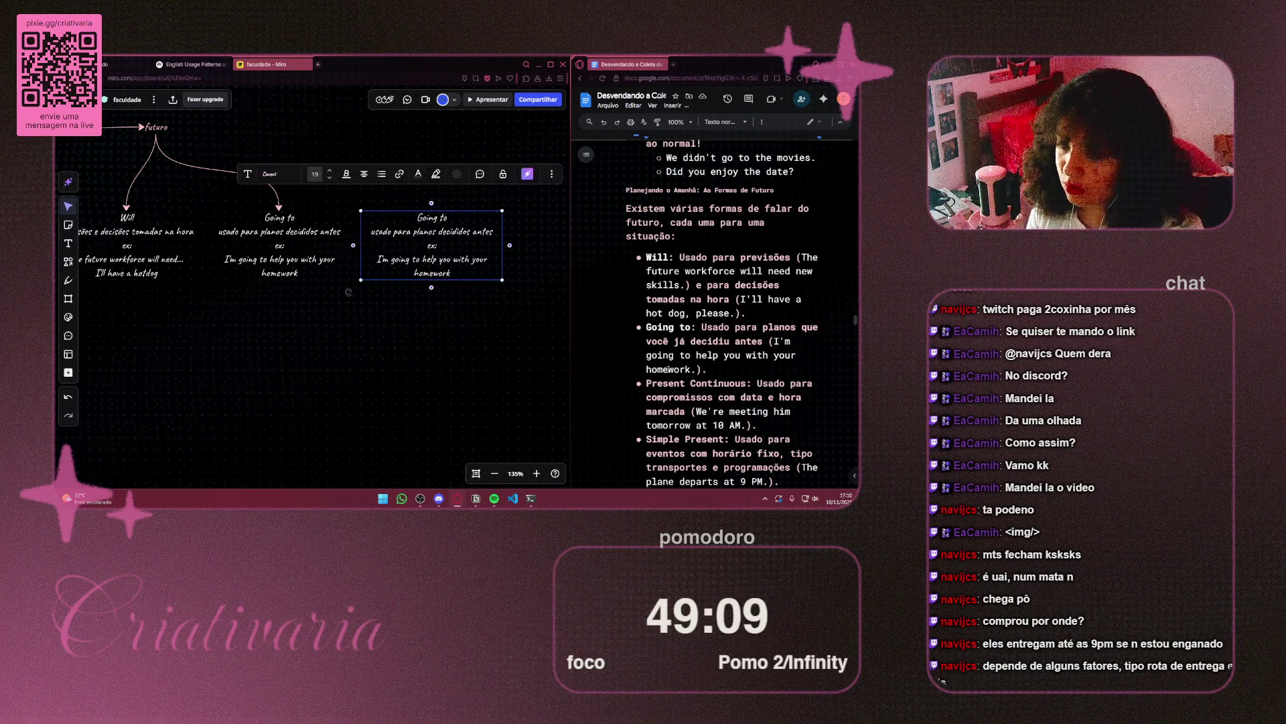
Copy 'Present Continuous' from the notes and paste it as the third box's heading
scroll(721, 362, "down", 1)
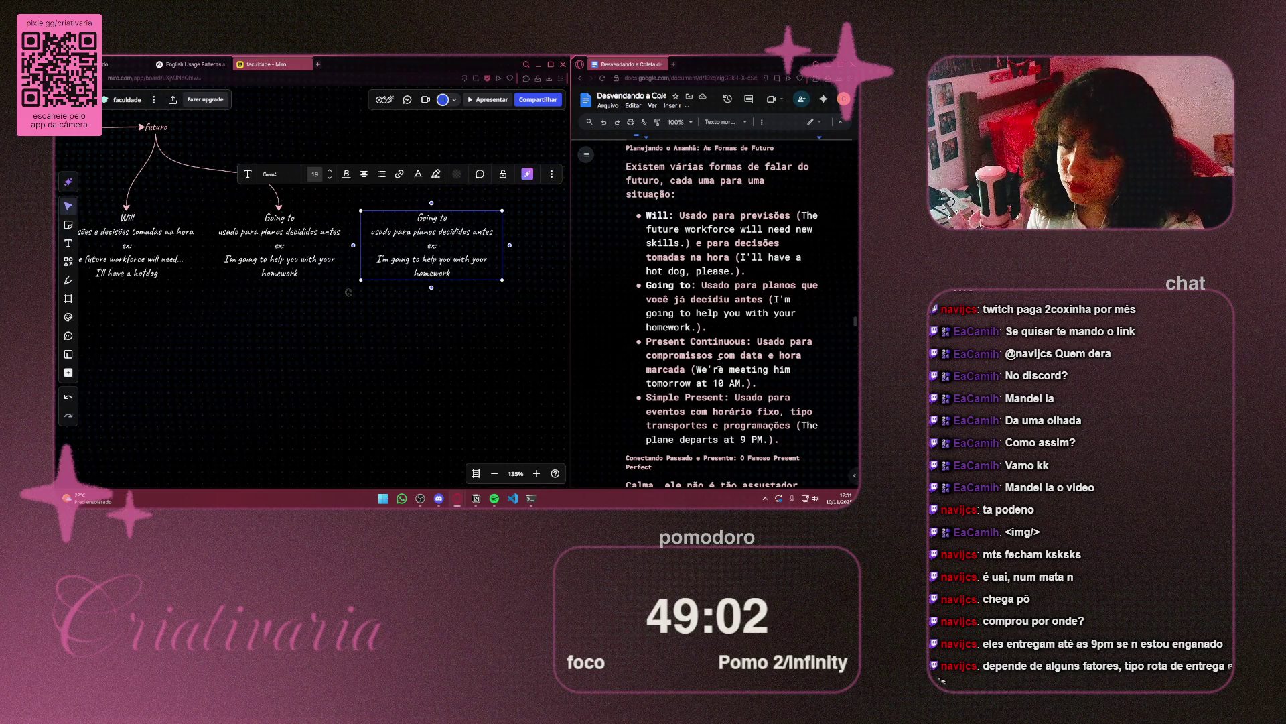
scroll(718, 364, "down", 1)
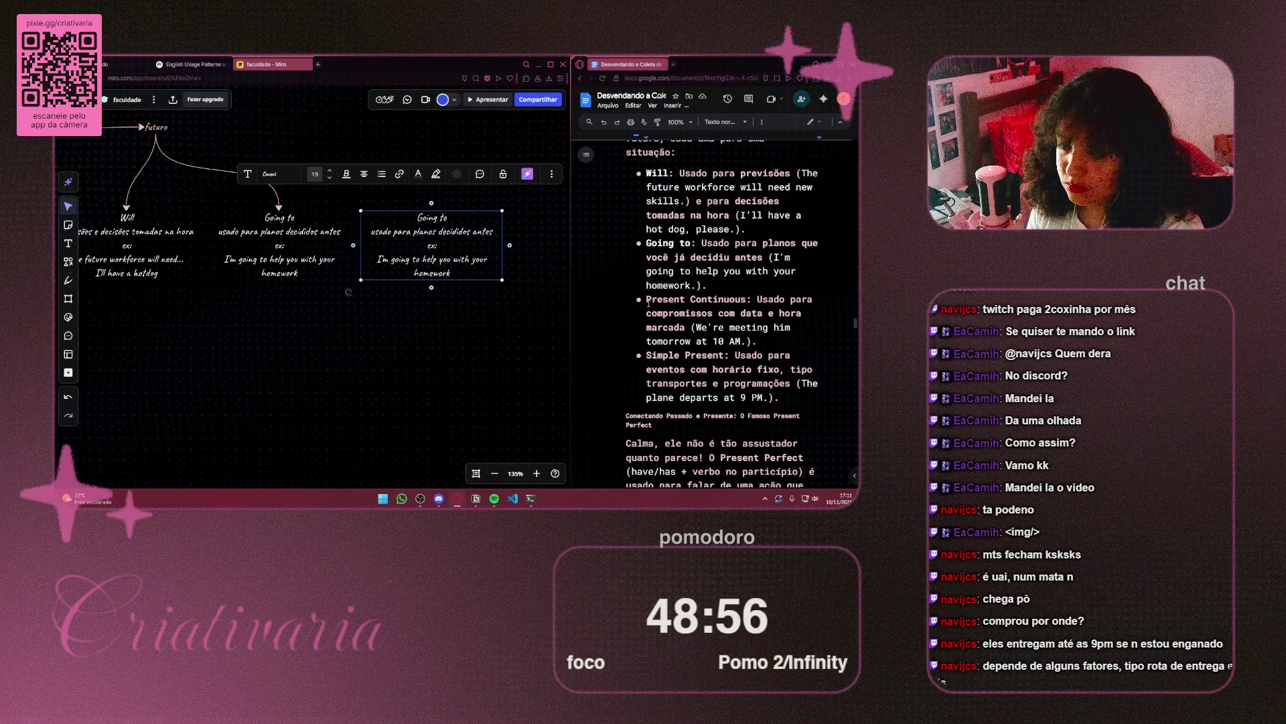
left_click_drag(656, 300, 746, 300)
key("ctrl+c")
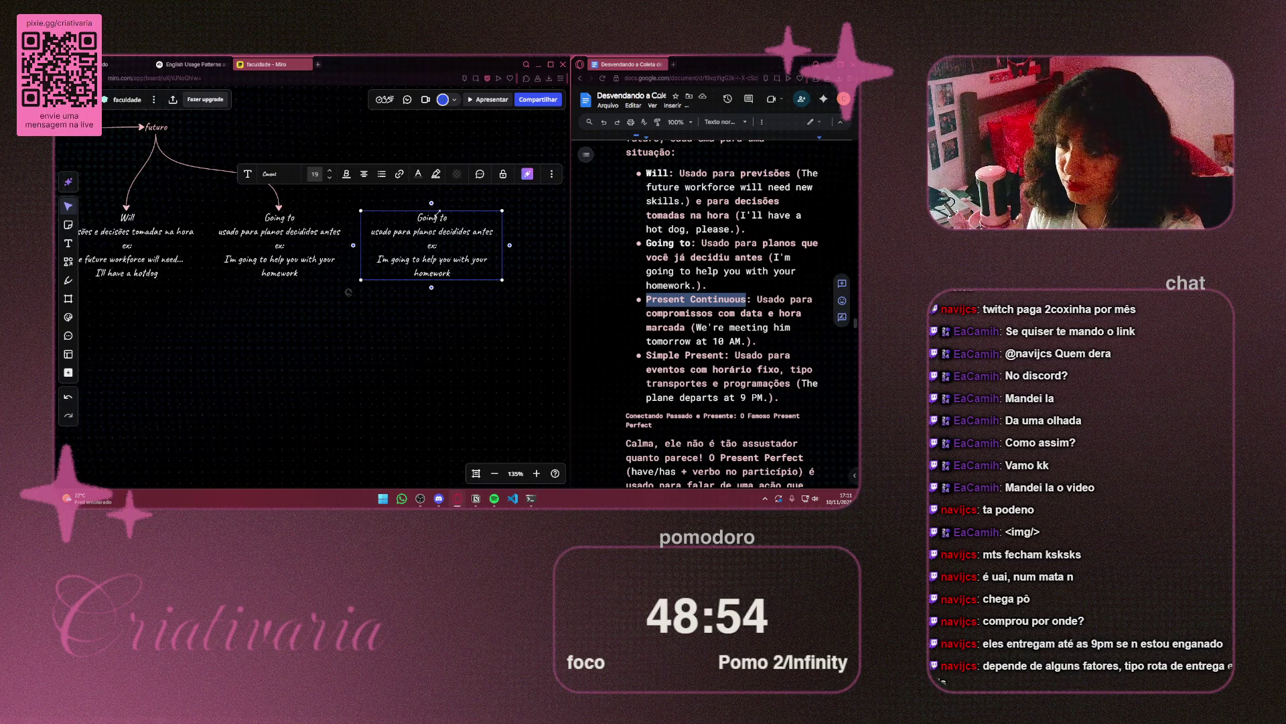
left_click(424, 226)
double_click(423, 221)
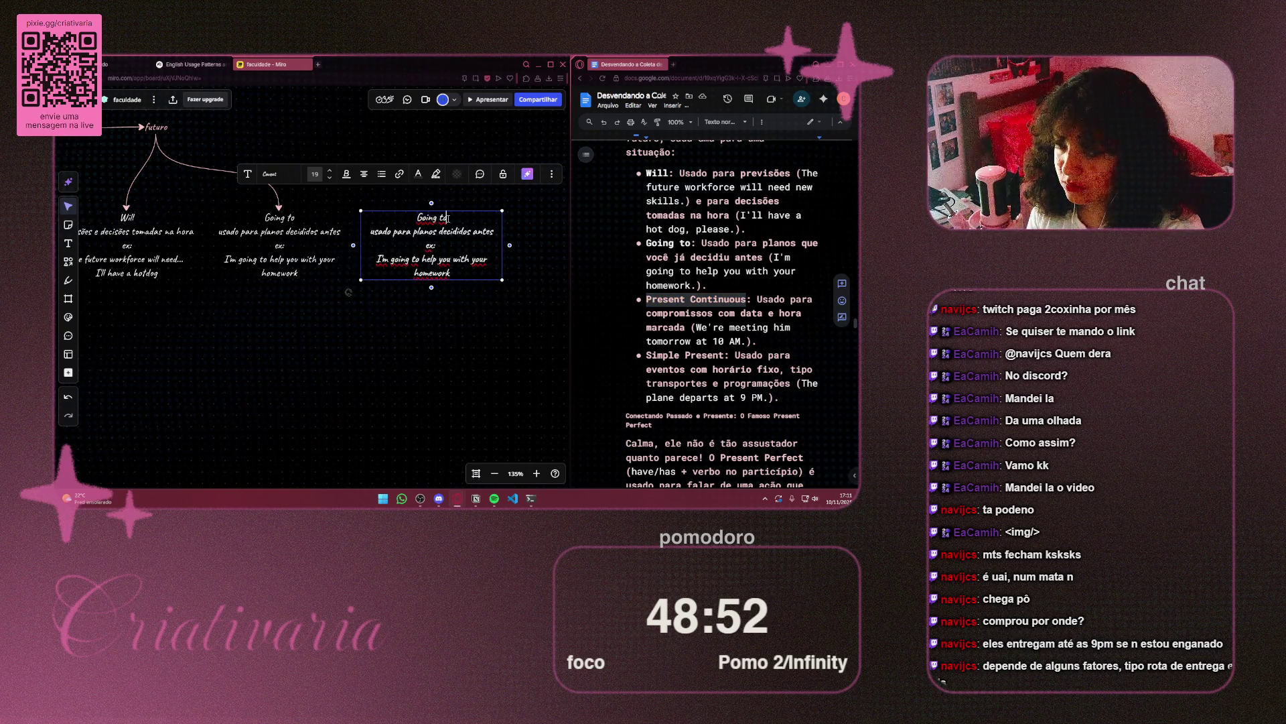
key("shift+Home")
key("ctrl+v")
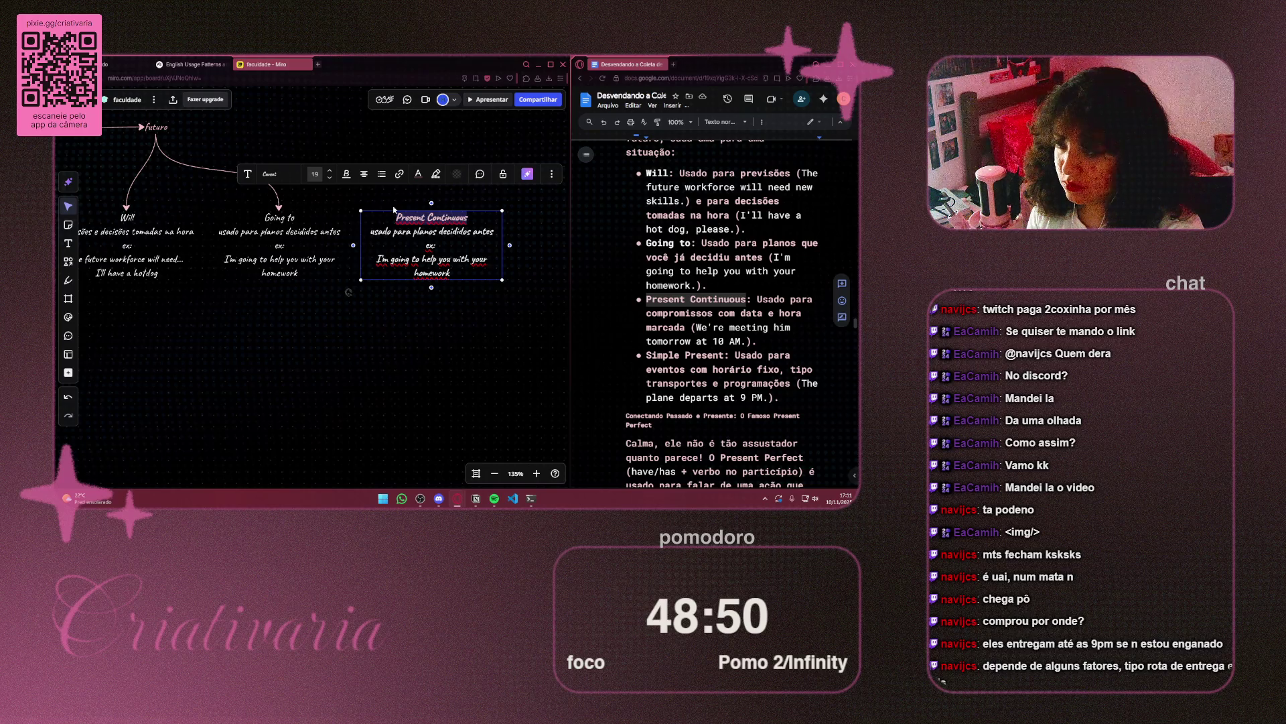
key("End")
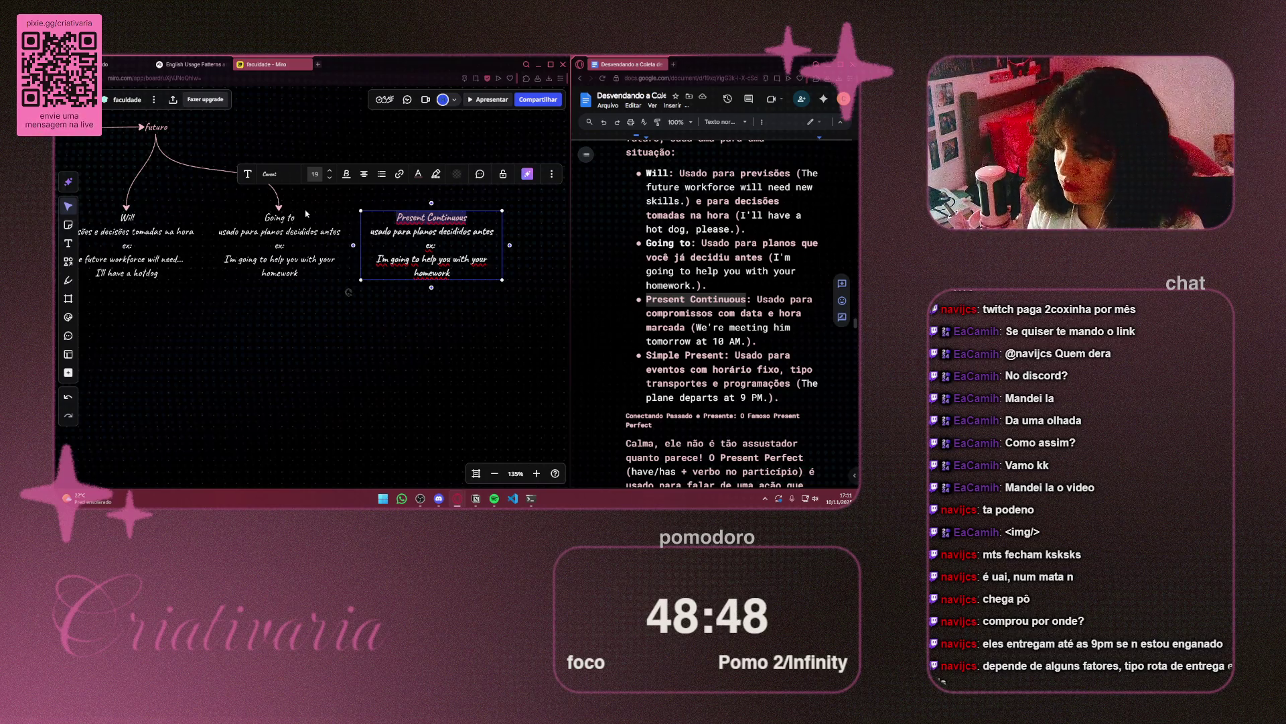
Check the Will box's text colour, then return and select the Present Continuous box
double_click(256, 218)
key("shift+End")
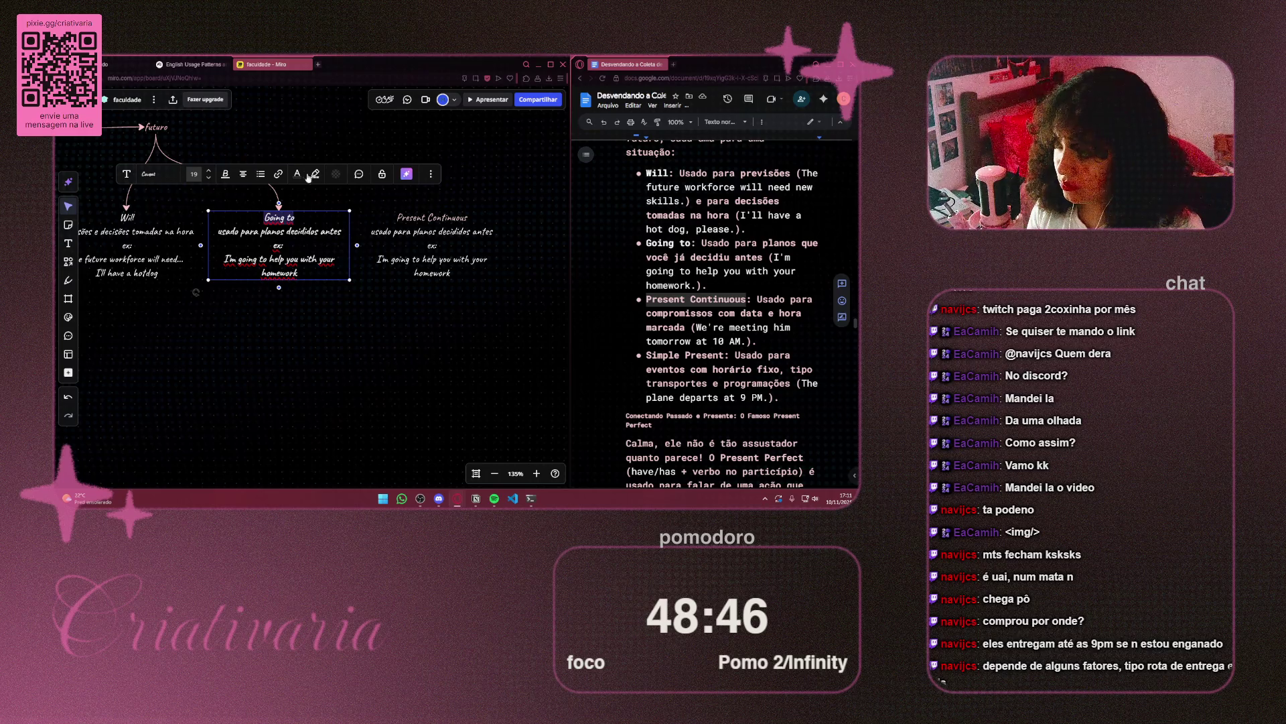
left_click(315, 174)
left_click(295, 288)
left_click_drag(182, 299, 444, 317)
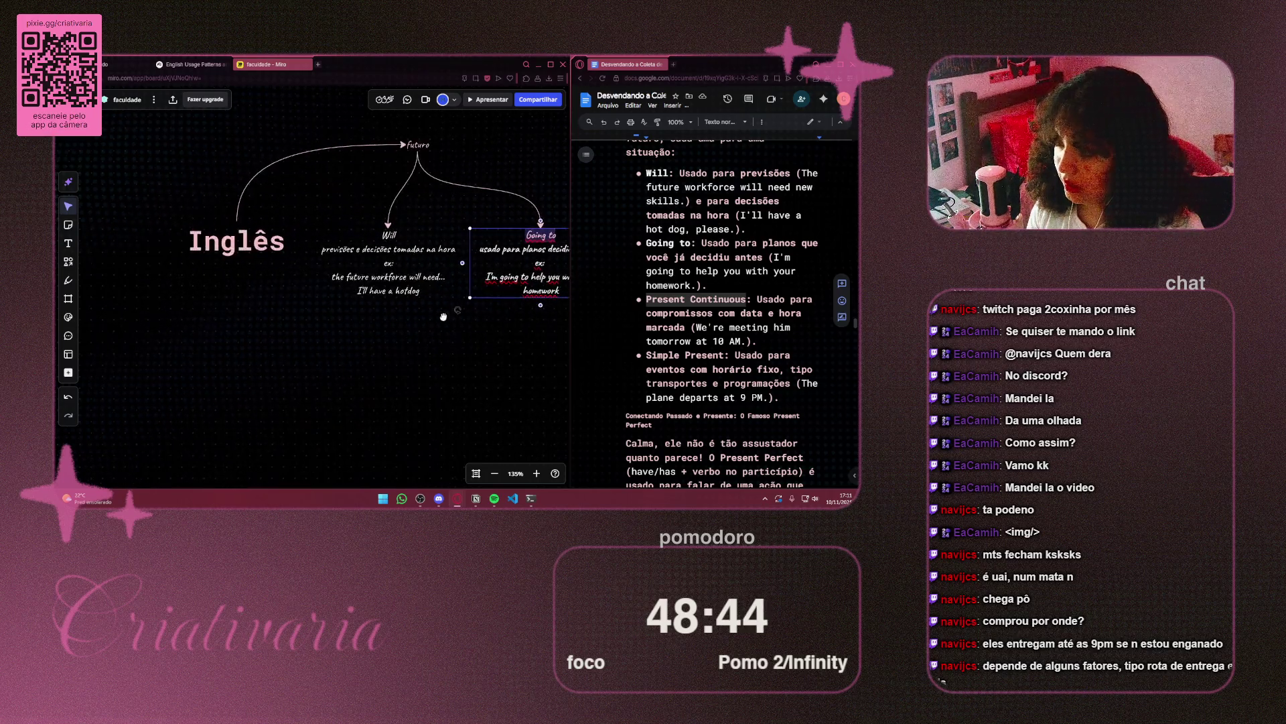
left_click(402, 278)
left_click(406, 191)
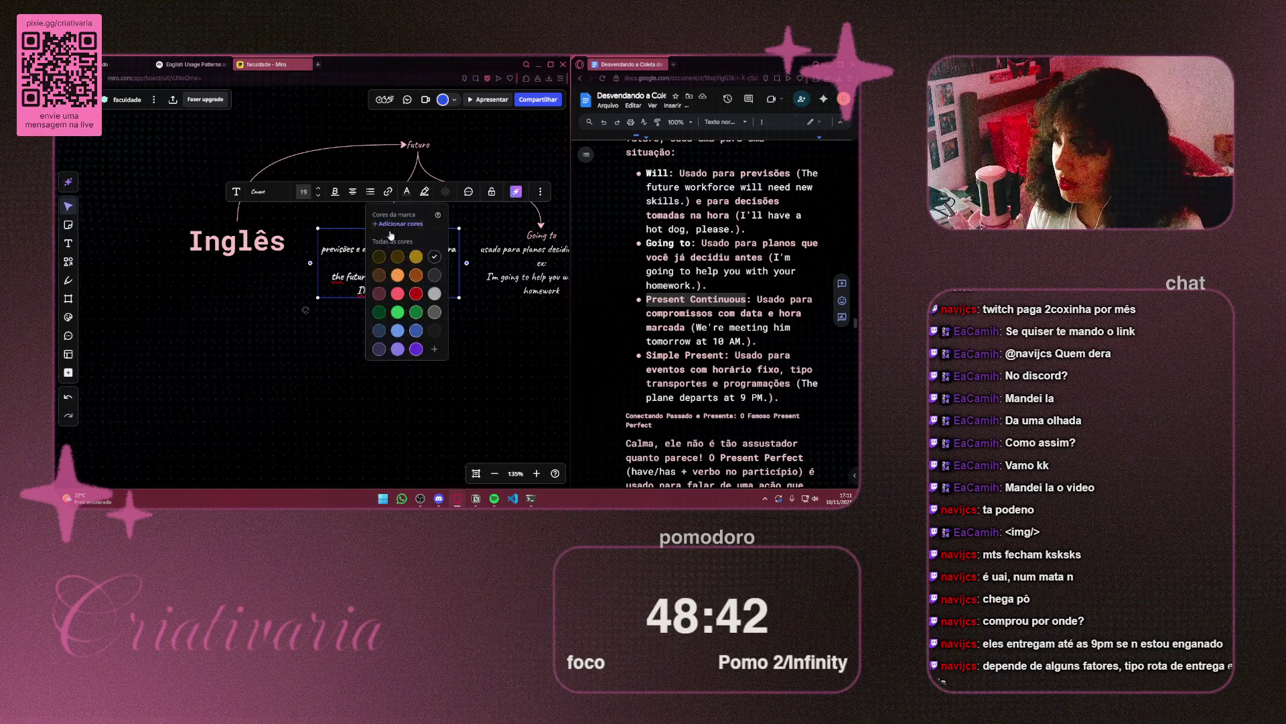
left_click(487, 332)
mouse_move(487, 332)
left_mouse_down()
mouse_move(386, 335)
mouse_move(152, 382)
left_mouse_up()
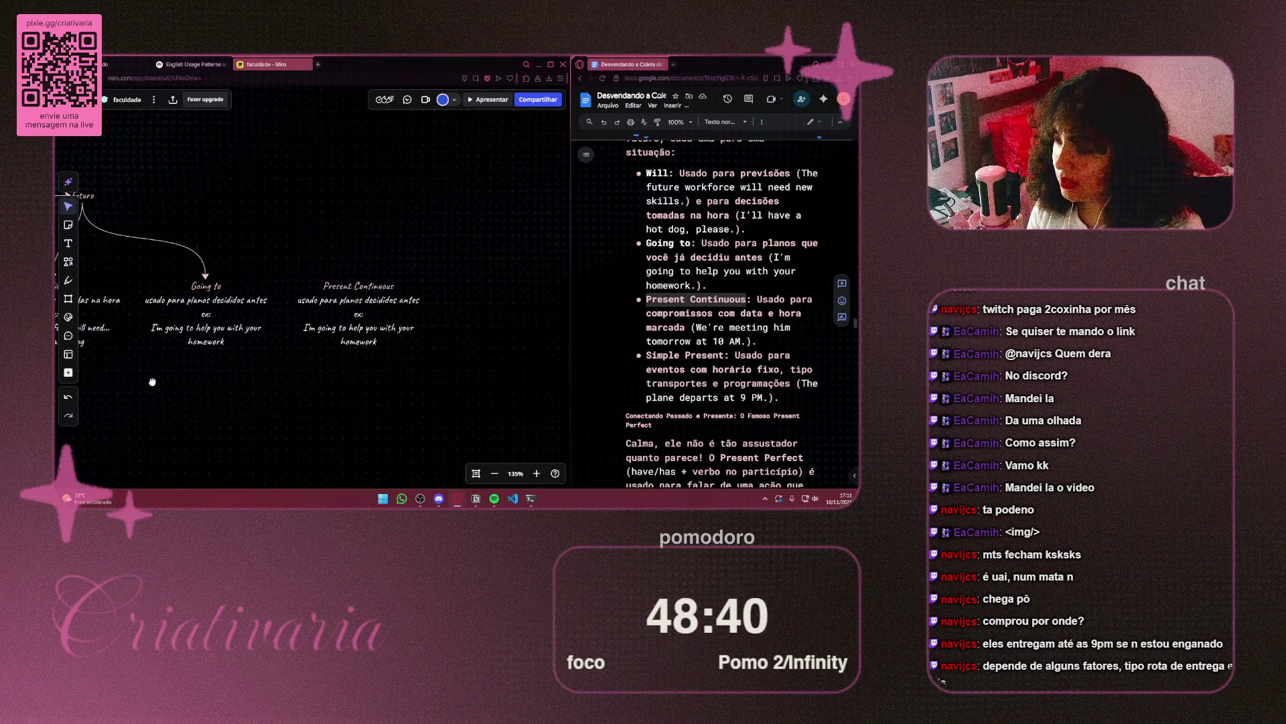
scroll(221, 302, "down", 3)
left_click(396, 223)
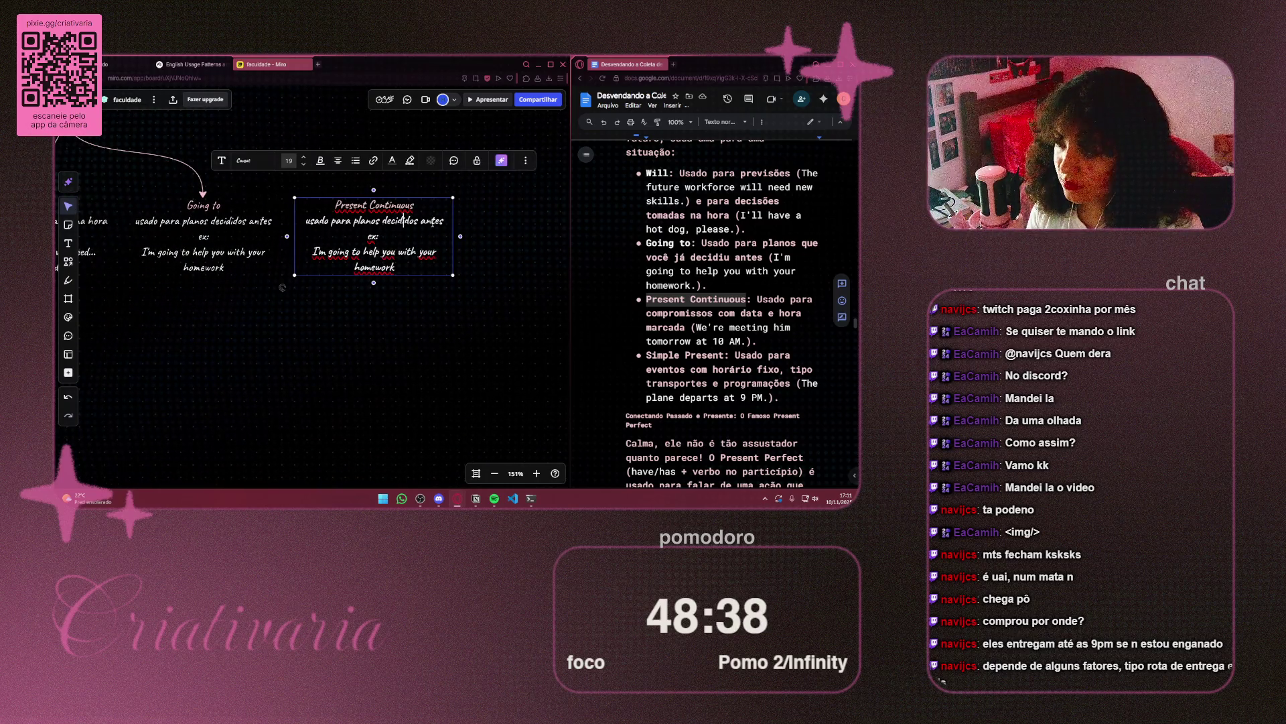
Replace the definition line with 'Compromissos com data e hora marcada'
left_click_drag(445, 221, 305, 220)
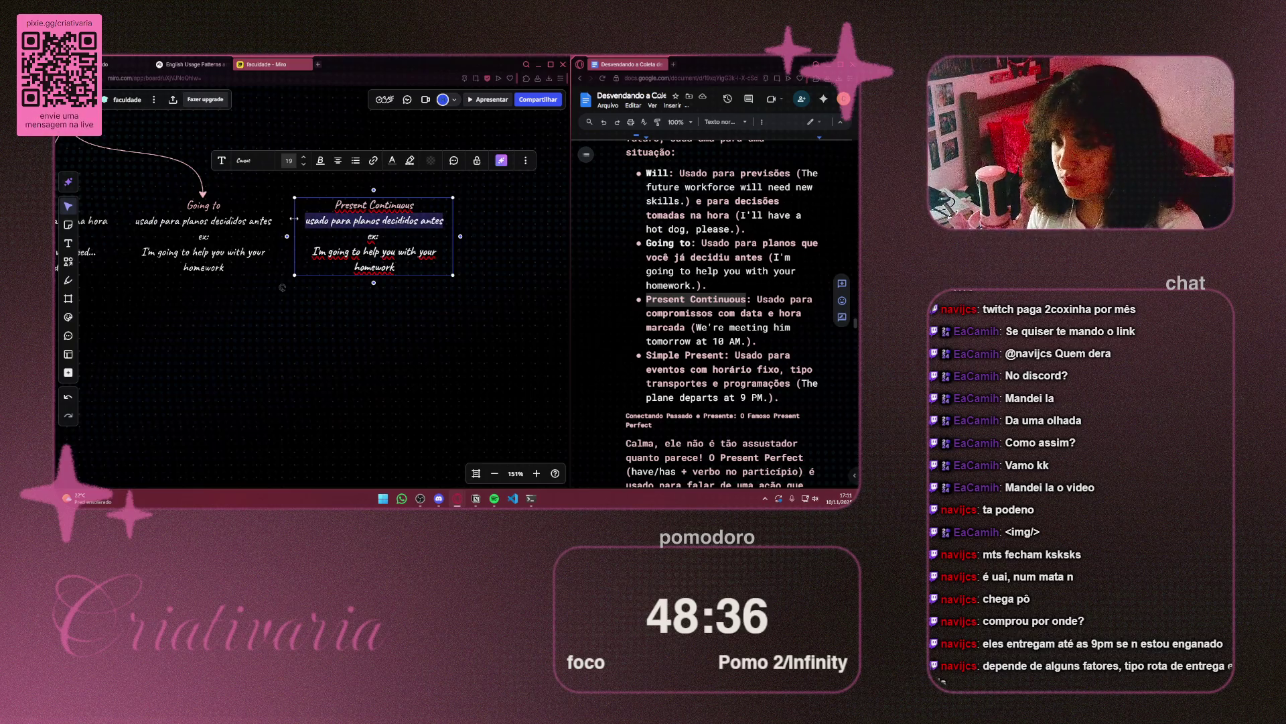
key("BackSpace")
type("c")
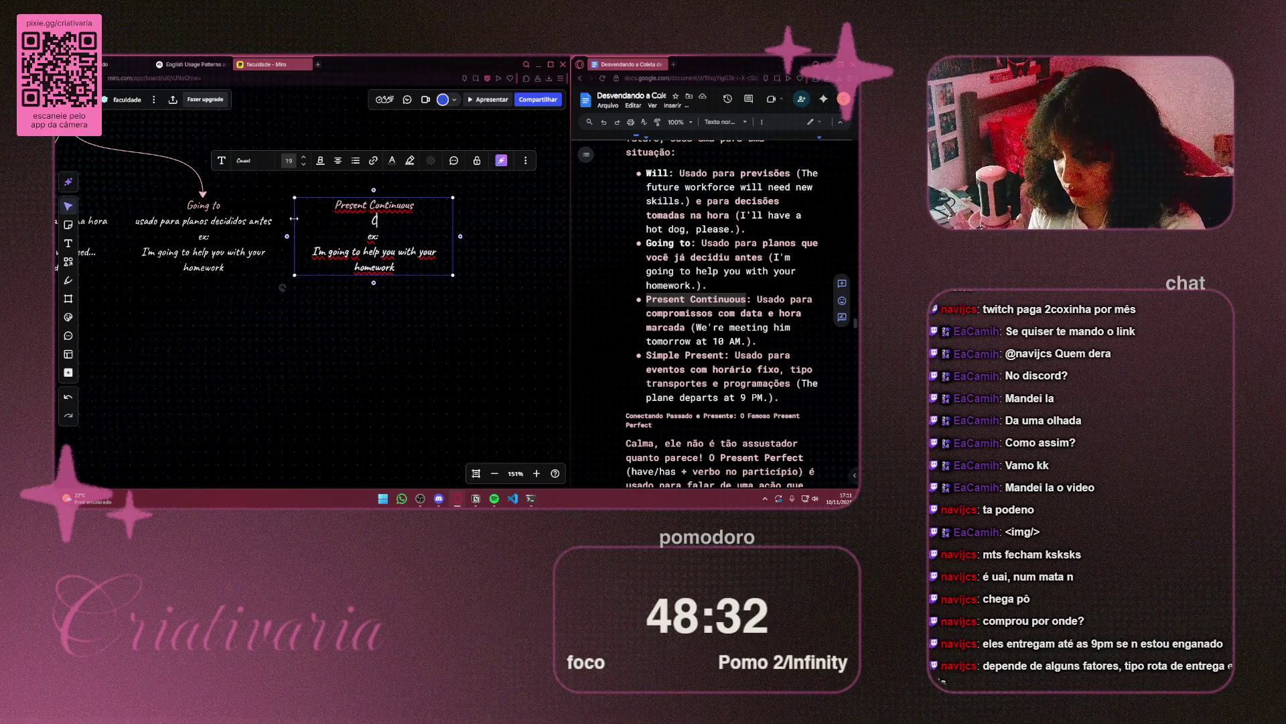
type("ompromis")
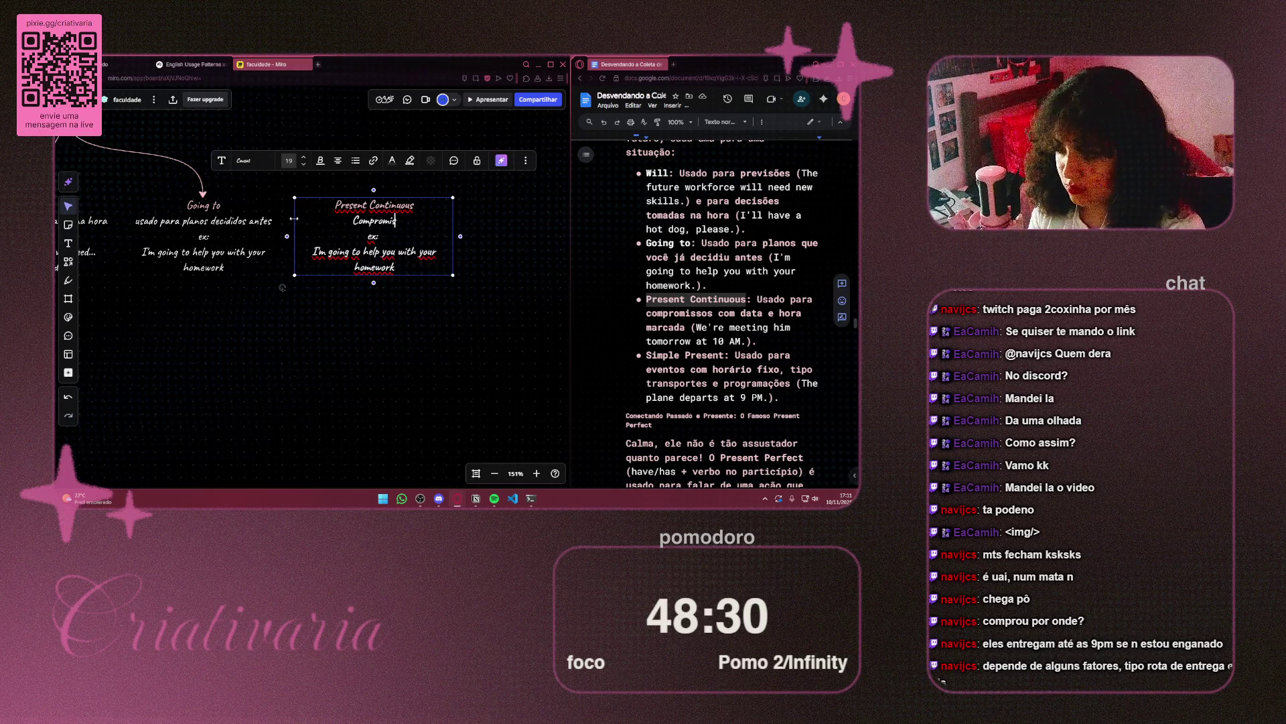
type("sos com data e")
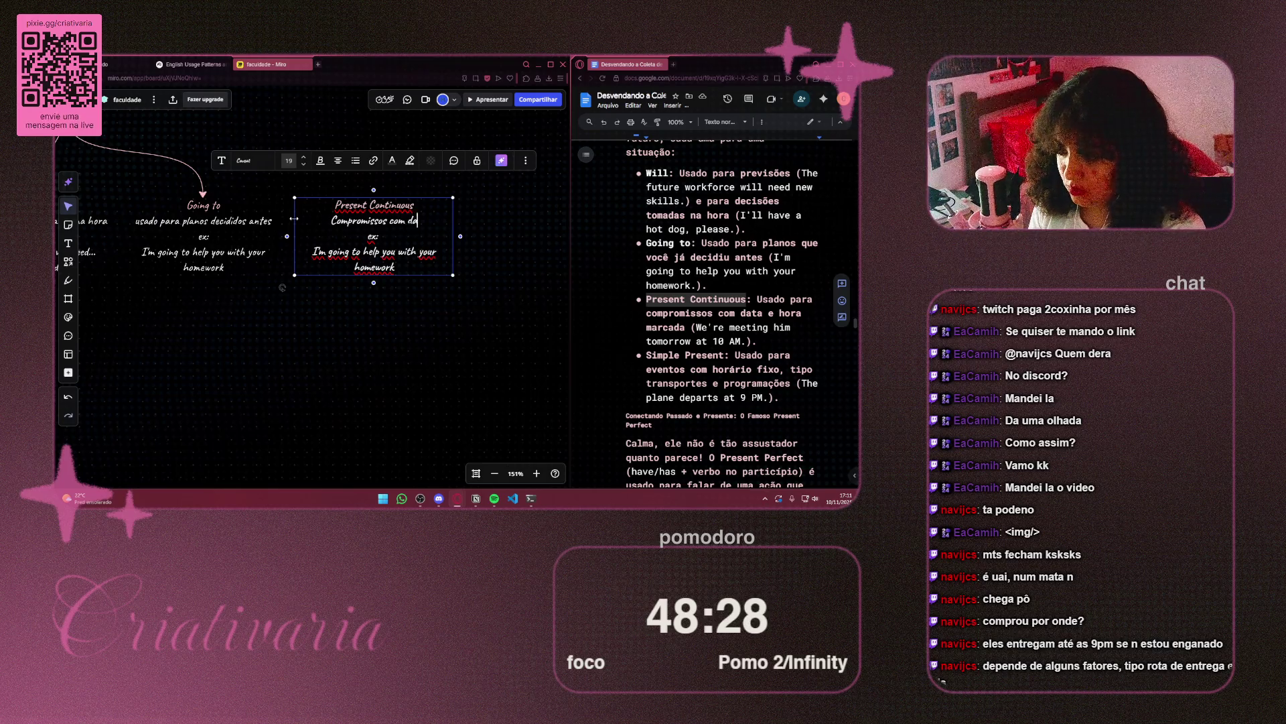
type(" hora m")
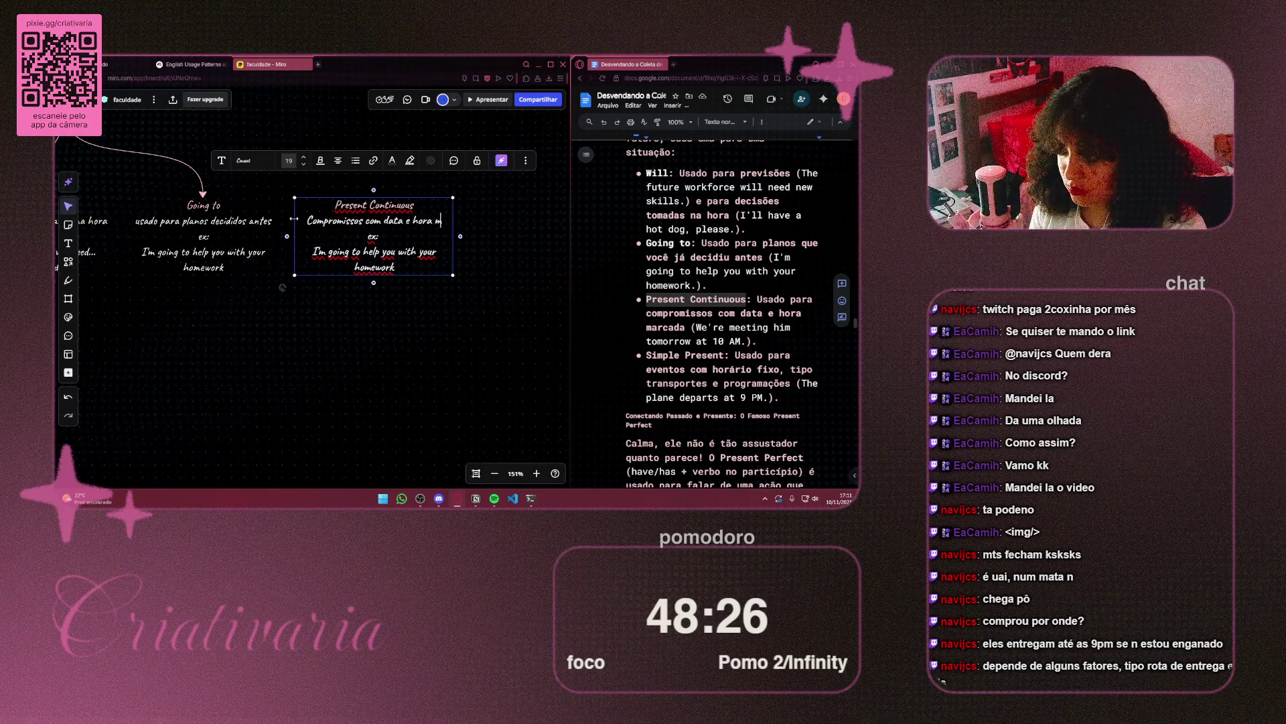
type("arcada")
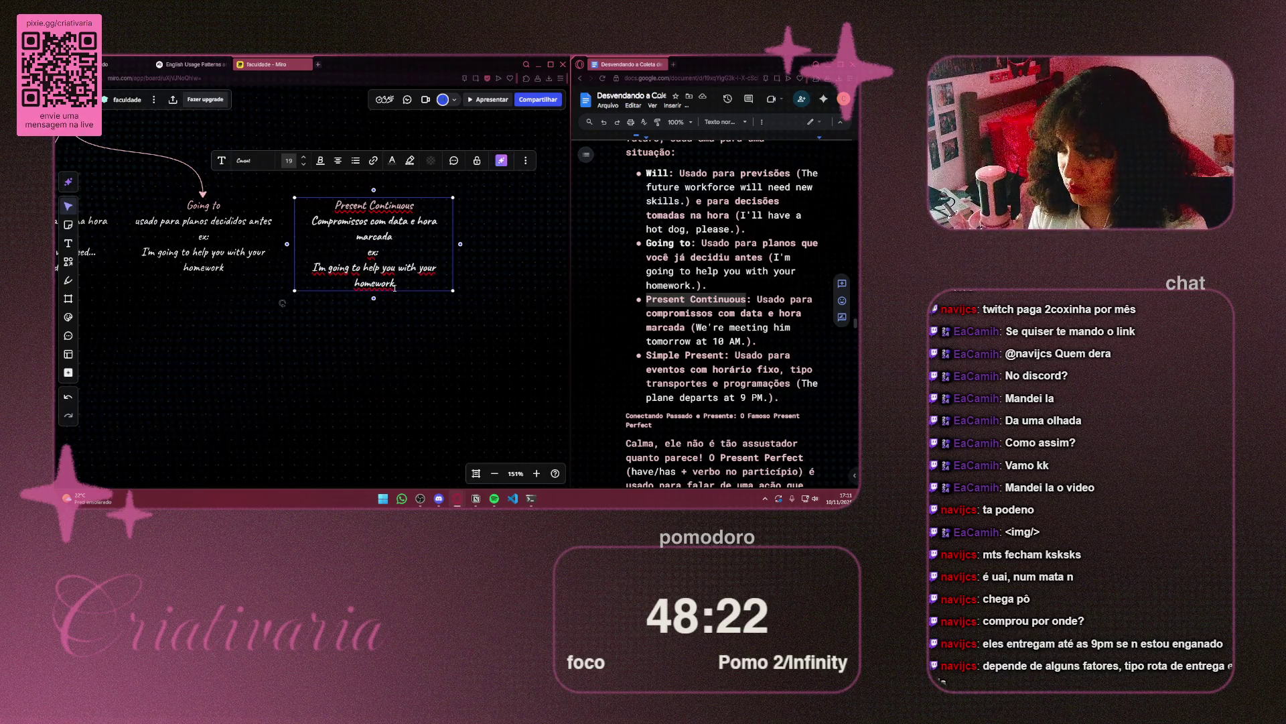
Replace the example sentence with 'We're meeting him tomorrow at 10AM'
left_click_drag(395, 288, 315, 267)
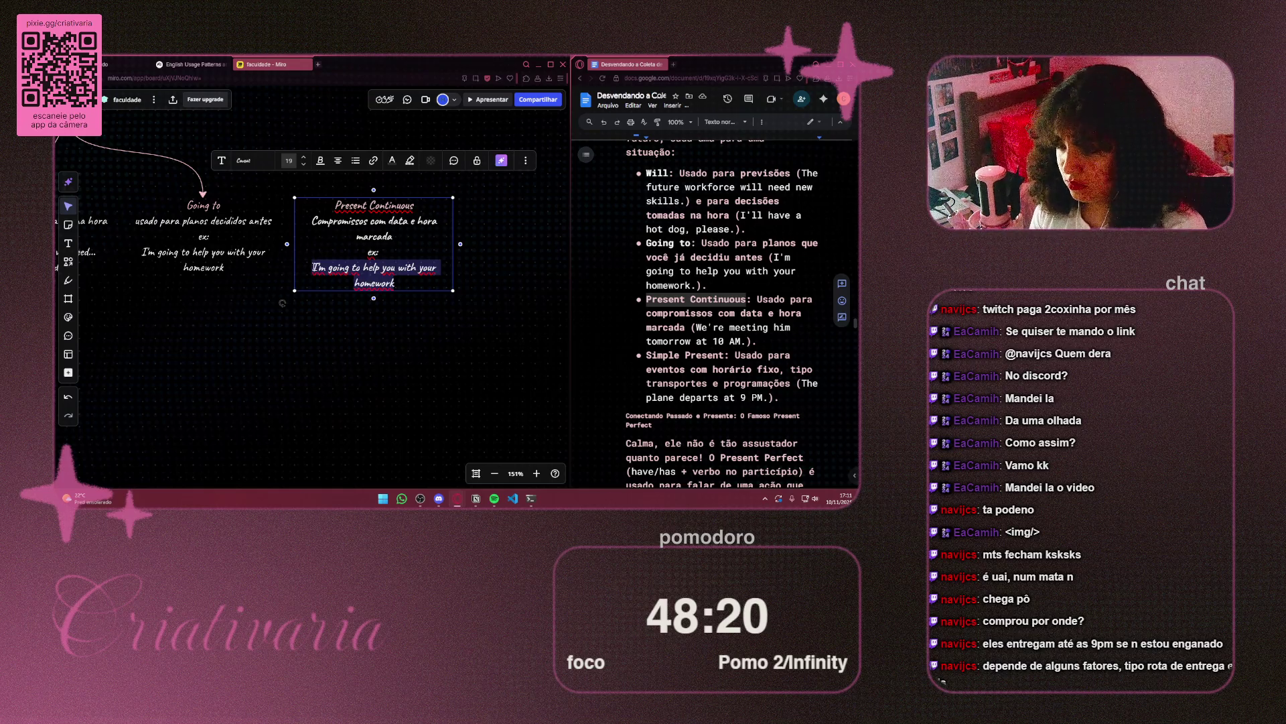
key("BackSpace")
type("We")
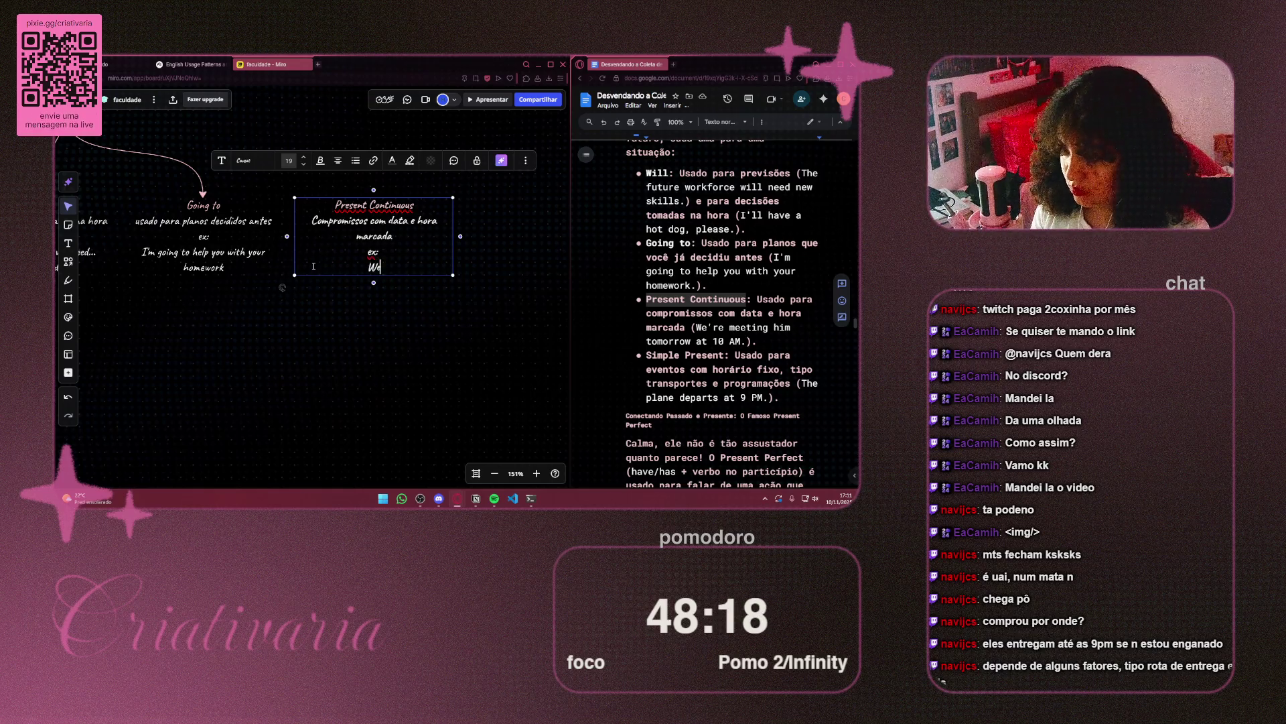
type("'re")
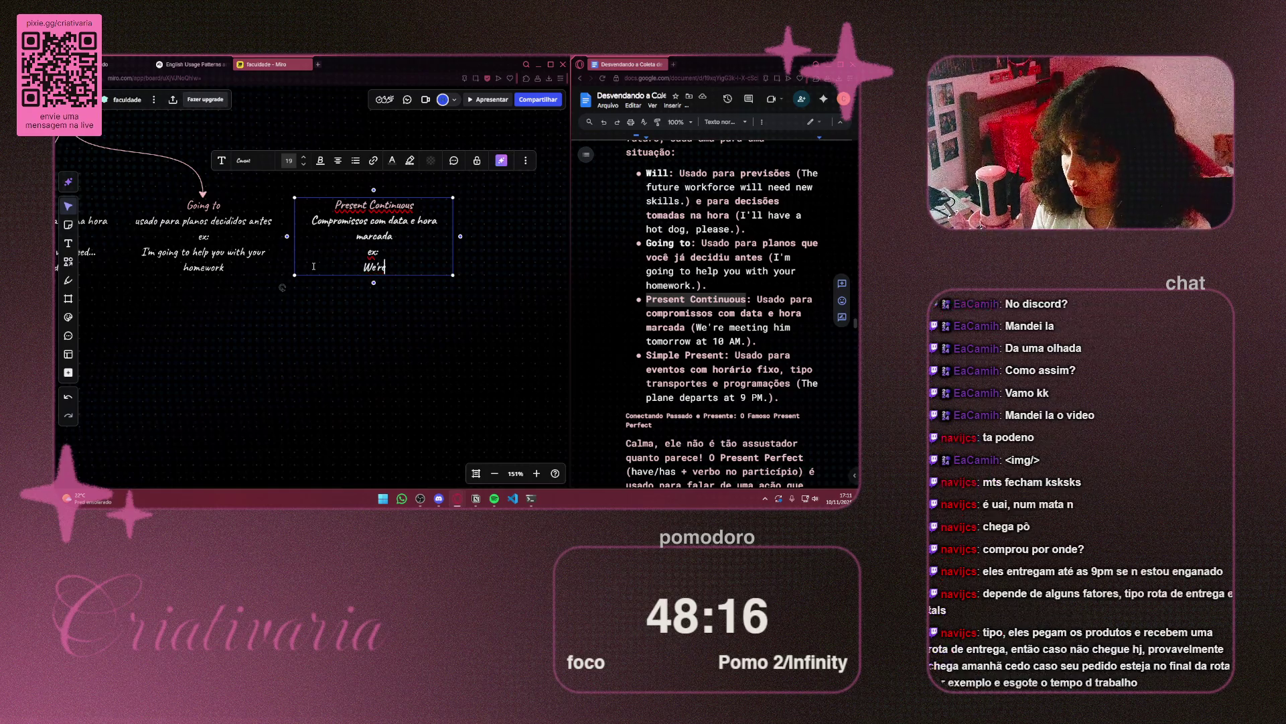
type(" meeting")
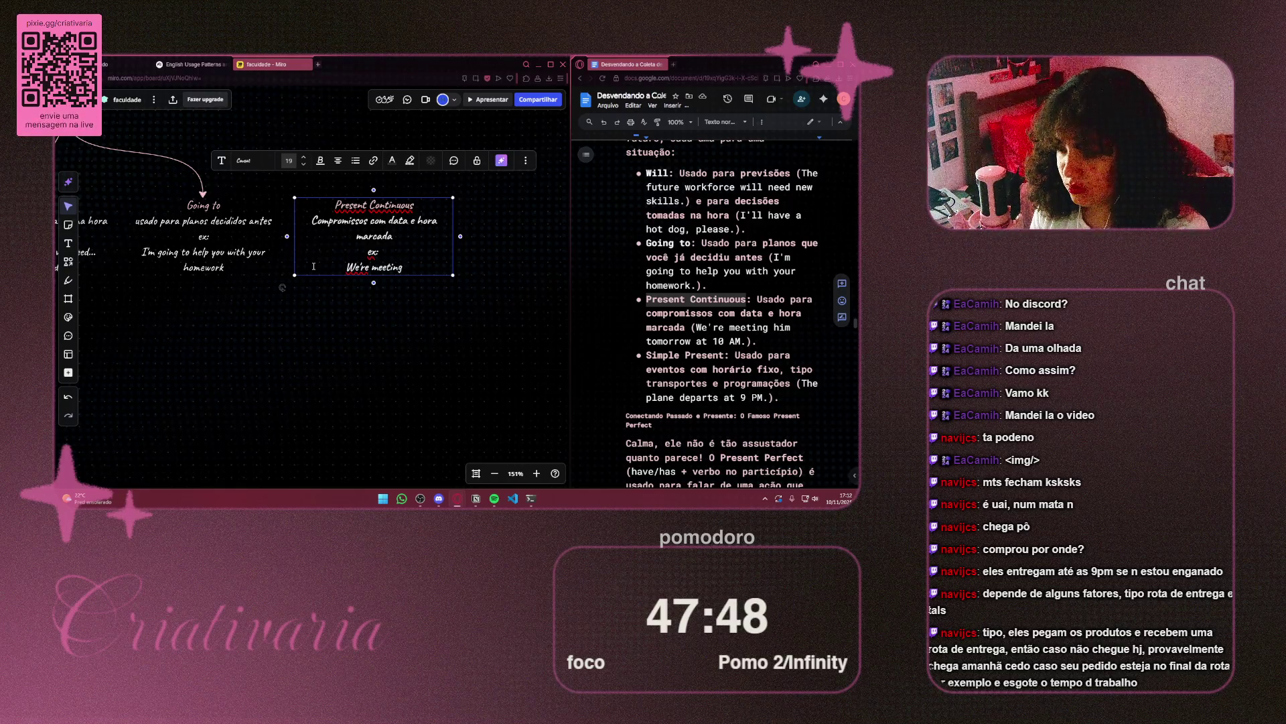
type(" hit")
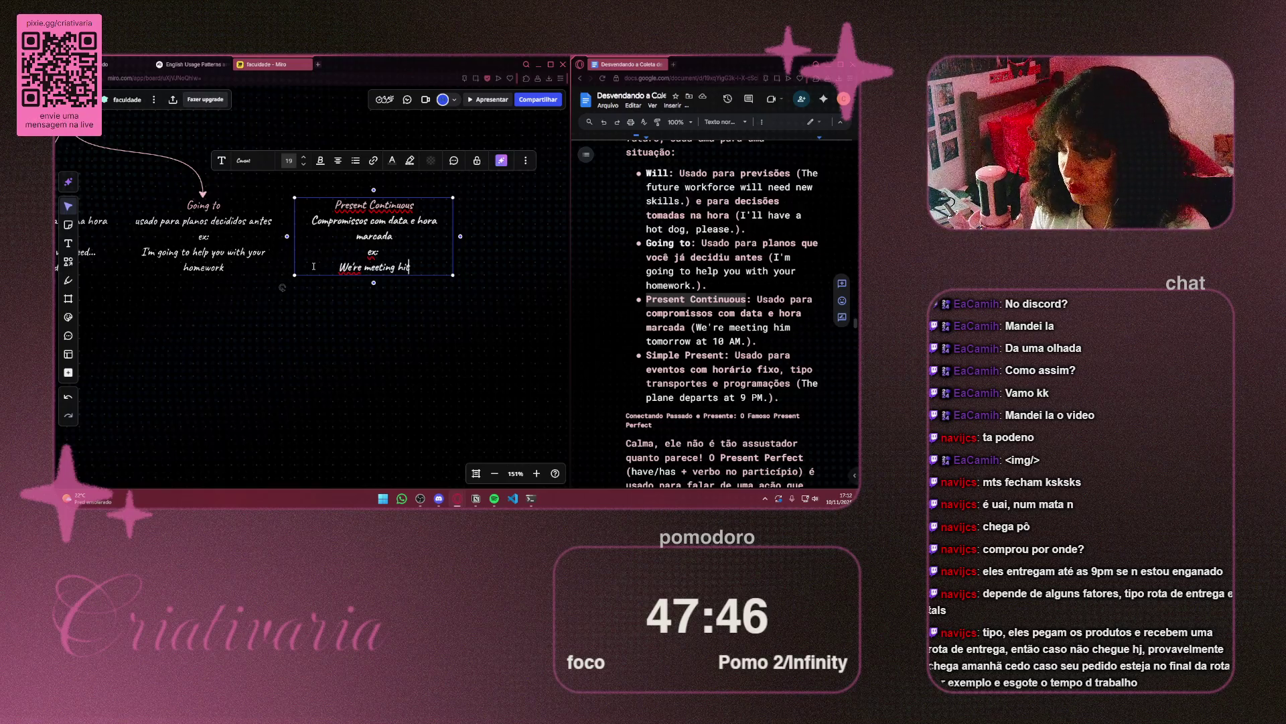
key("BackSpace")
type("m to")
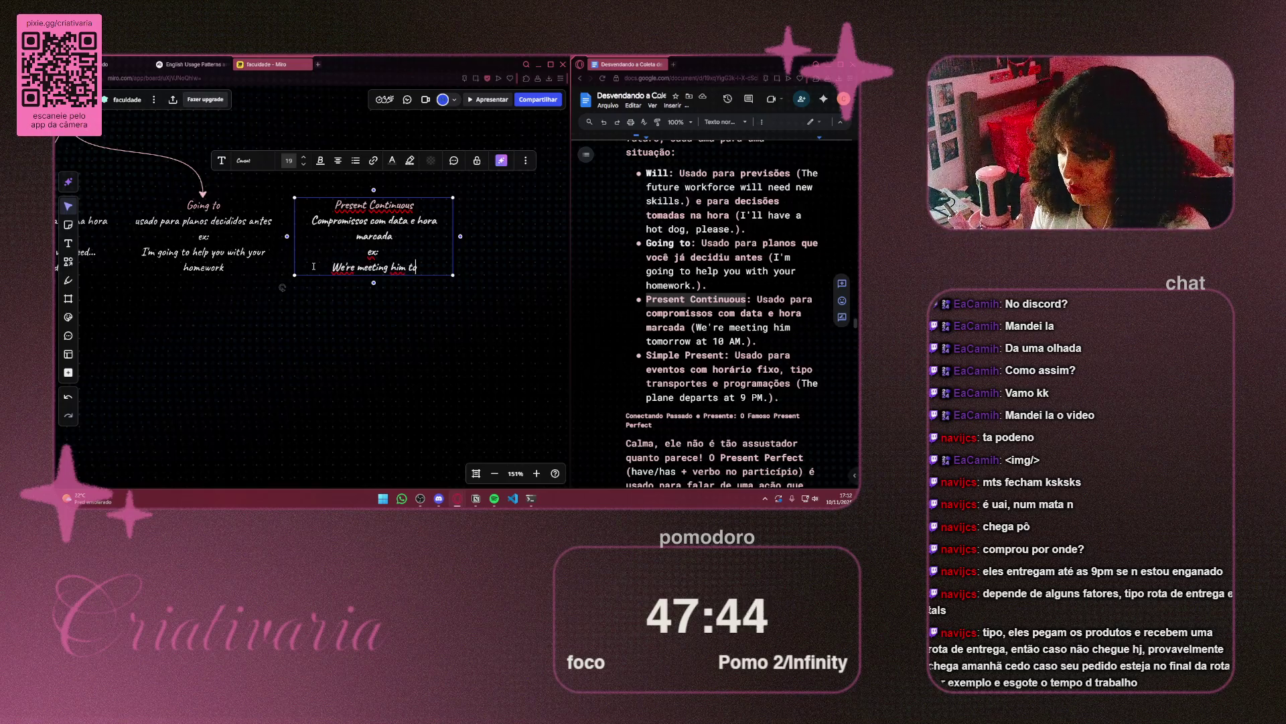
type("morro")
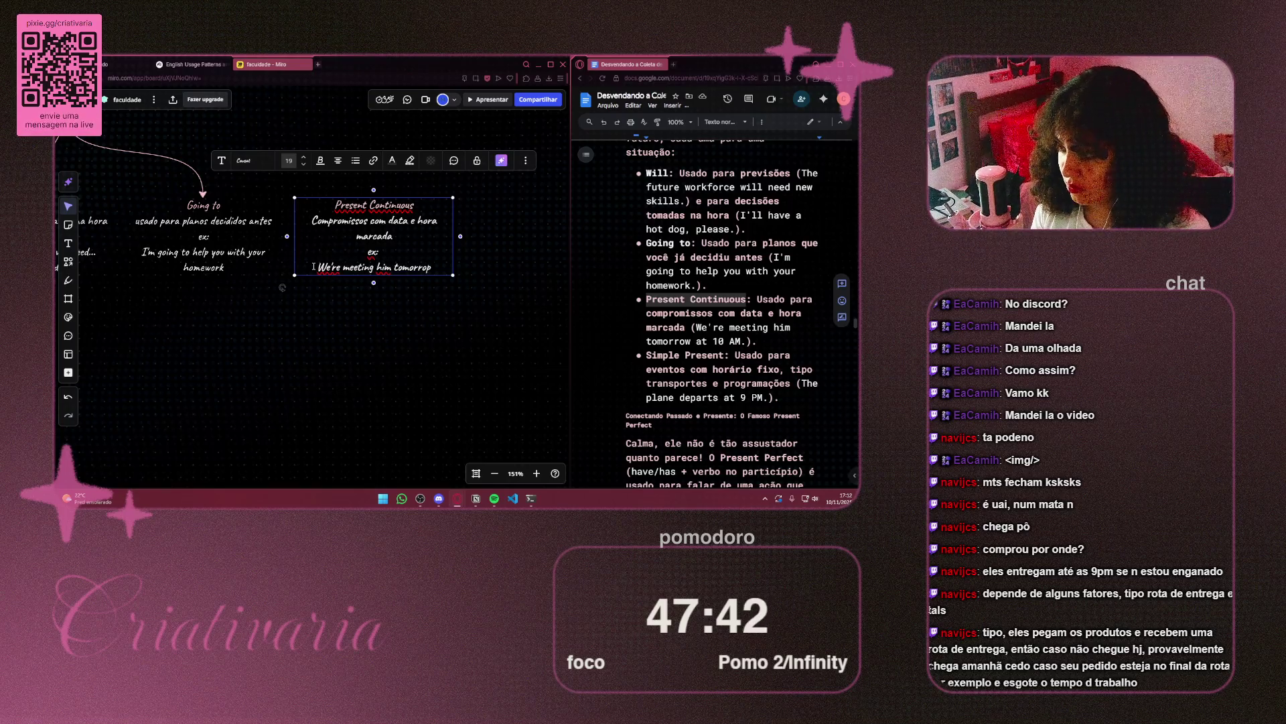
type("w")
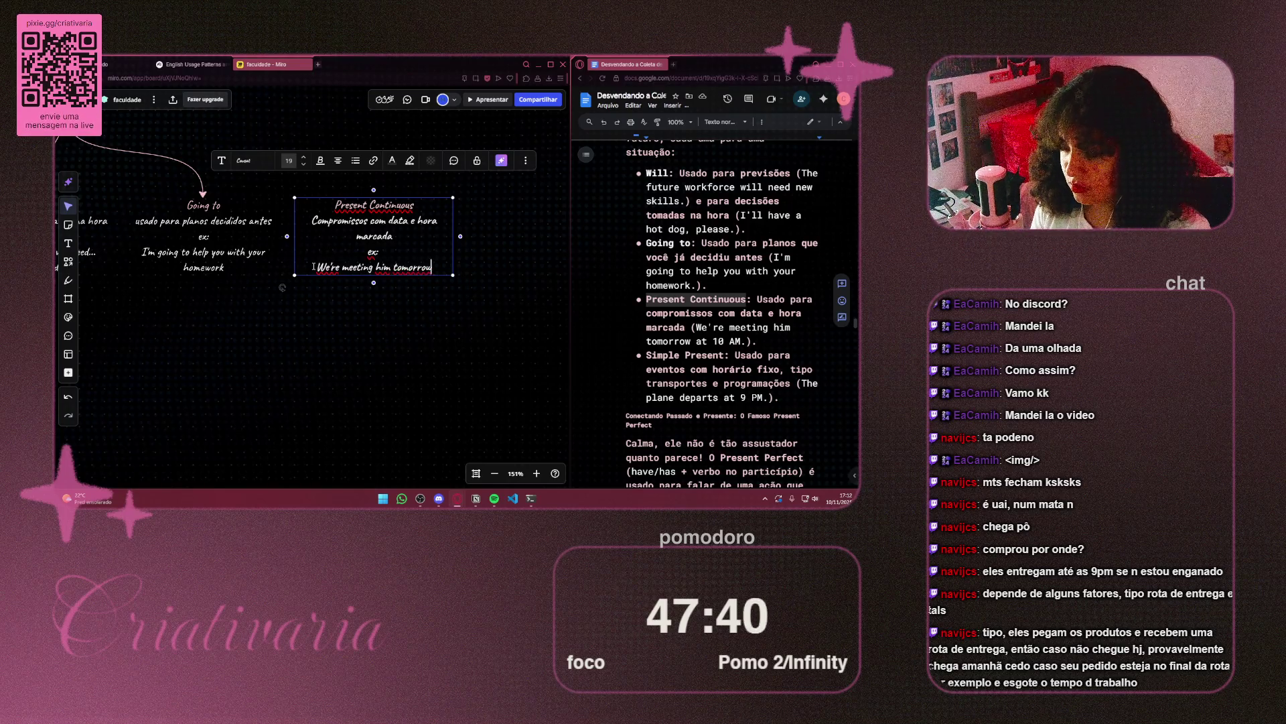
type(" at 10A")
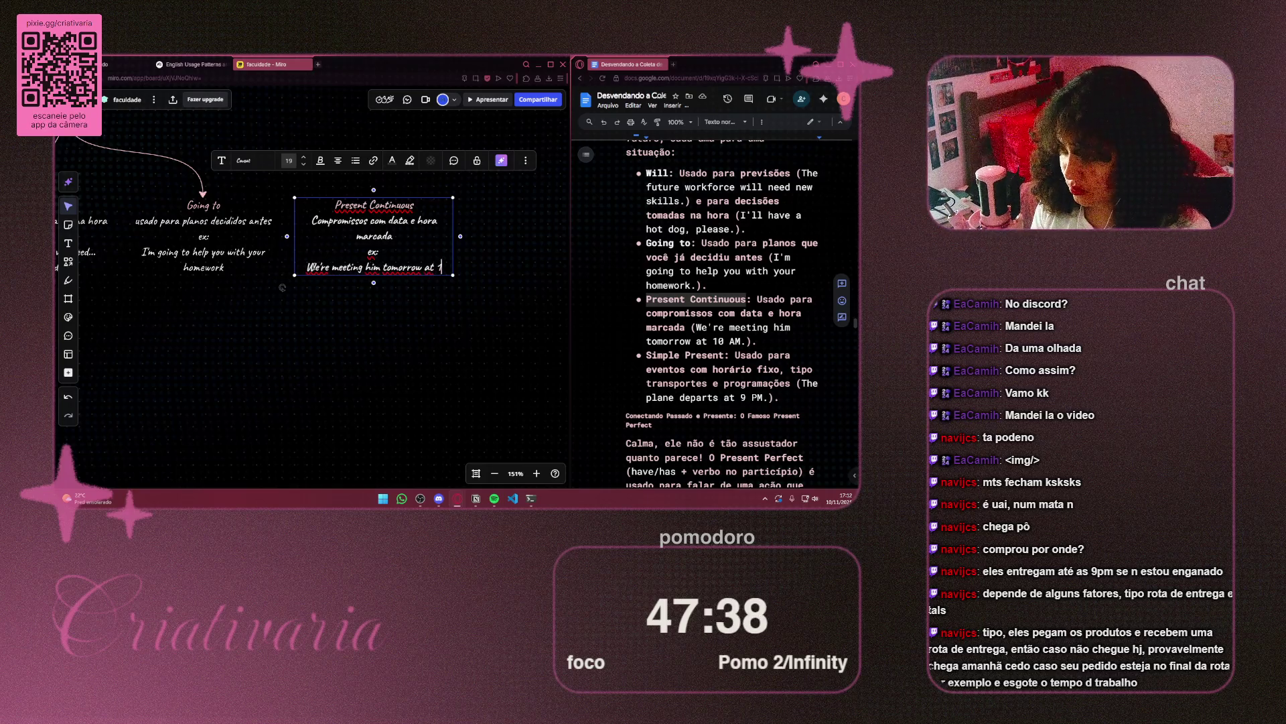
type("M")
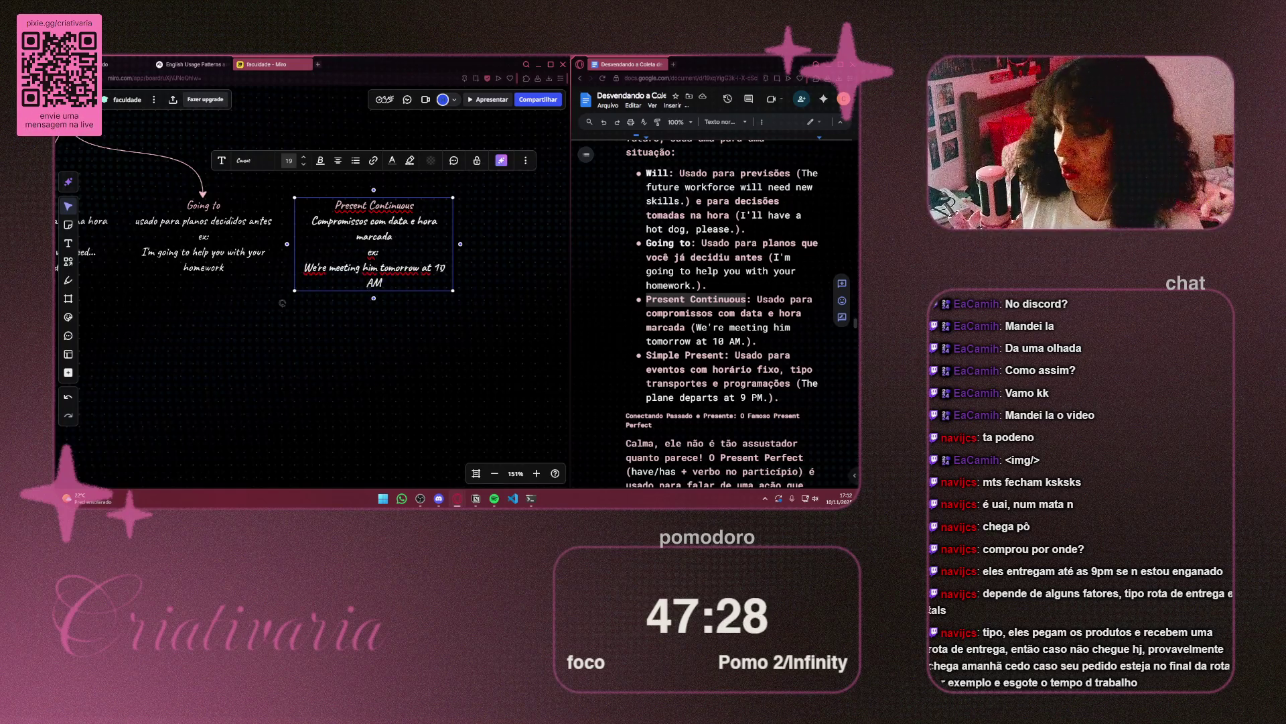
key("BackSpace")
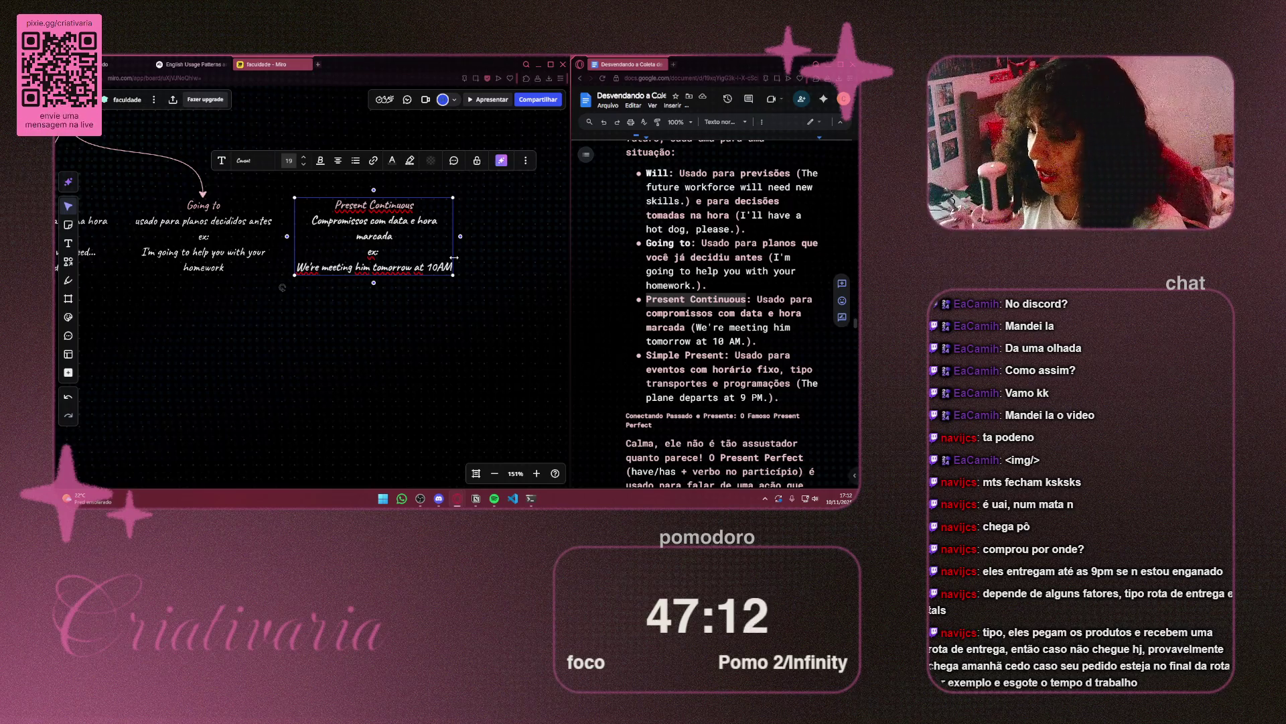
left_click(454, 298)
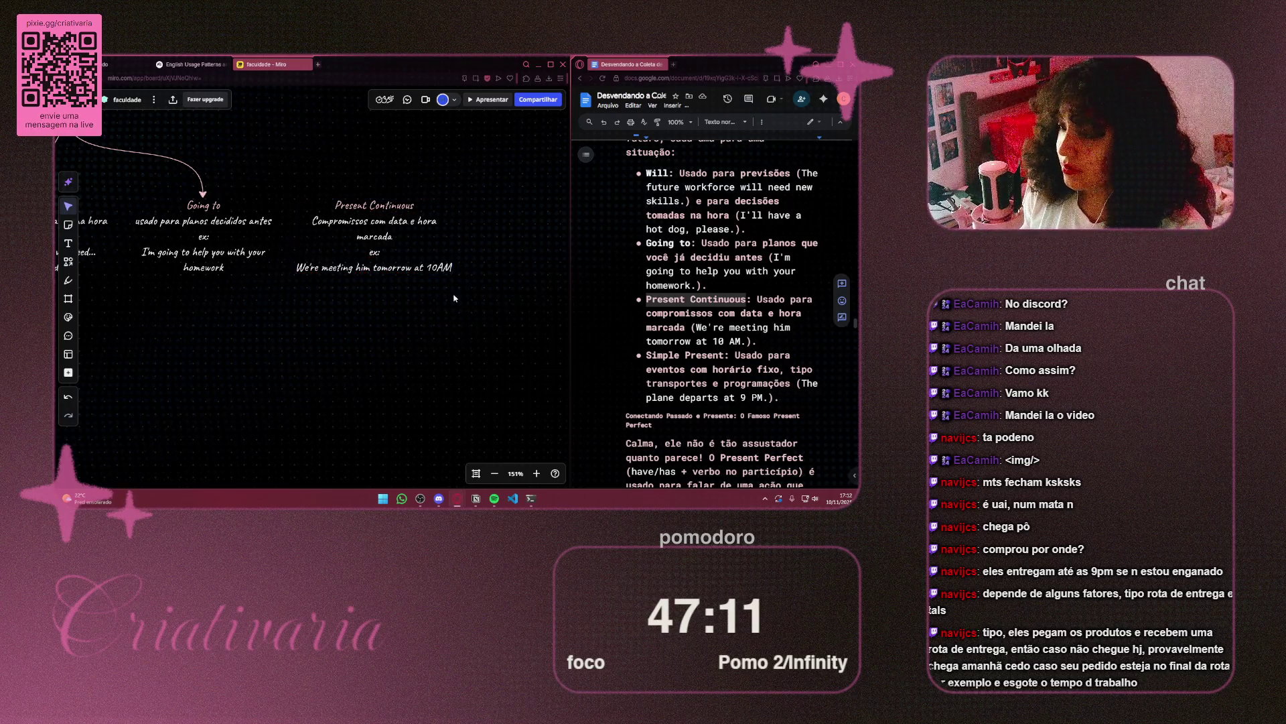
Widen the Present Continuous box so its text reflows
double_click(432, 265)
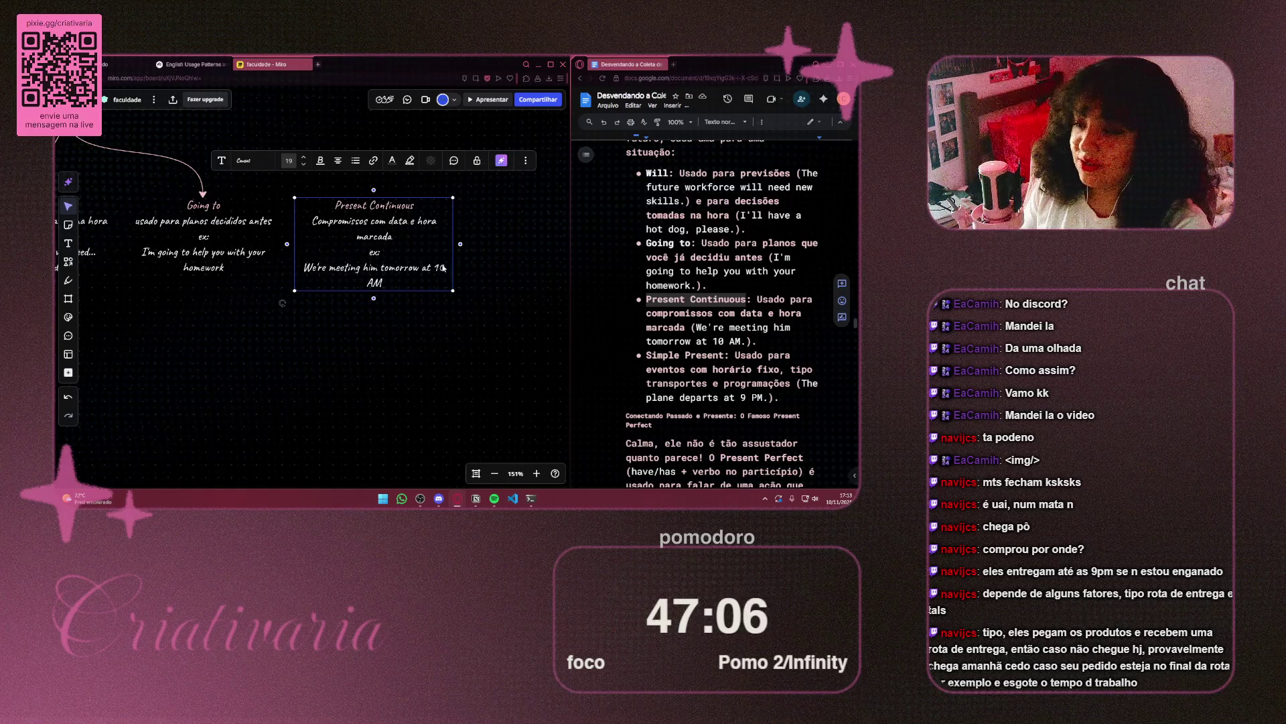
left_click_drag(454, 262, 480, 268)
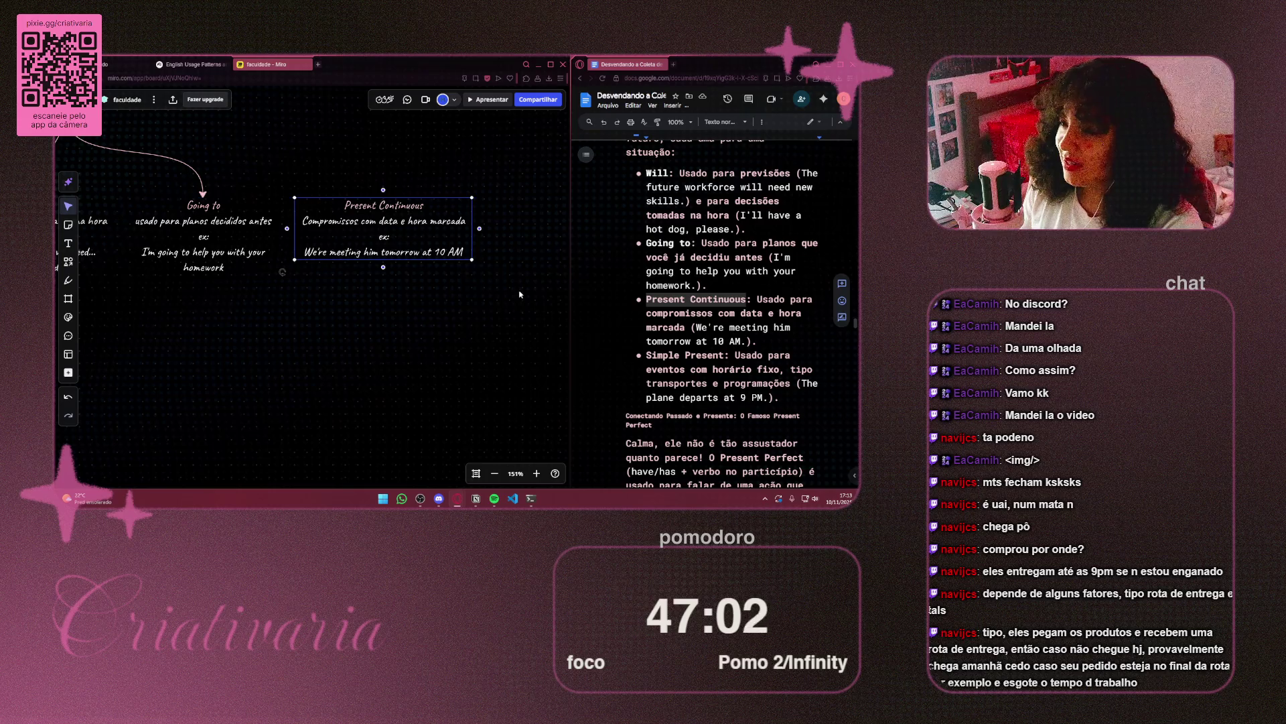
left_click(316, 312)
Link futuro to the Present Continuous box with a curved connector and centre futuro
scroll(316, 312, "down", 2)
left_click_drag(316, 312, 396, 411)
left_click(452, 322)
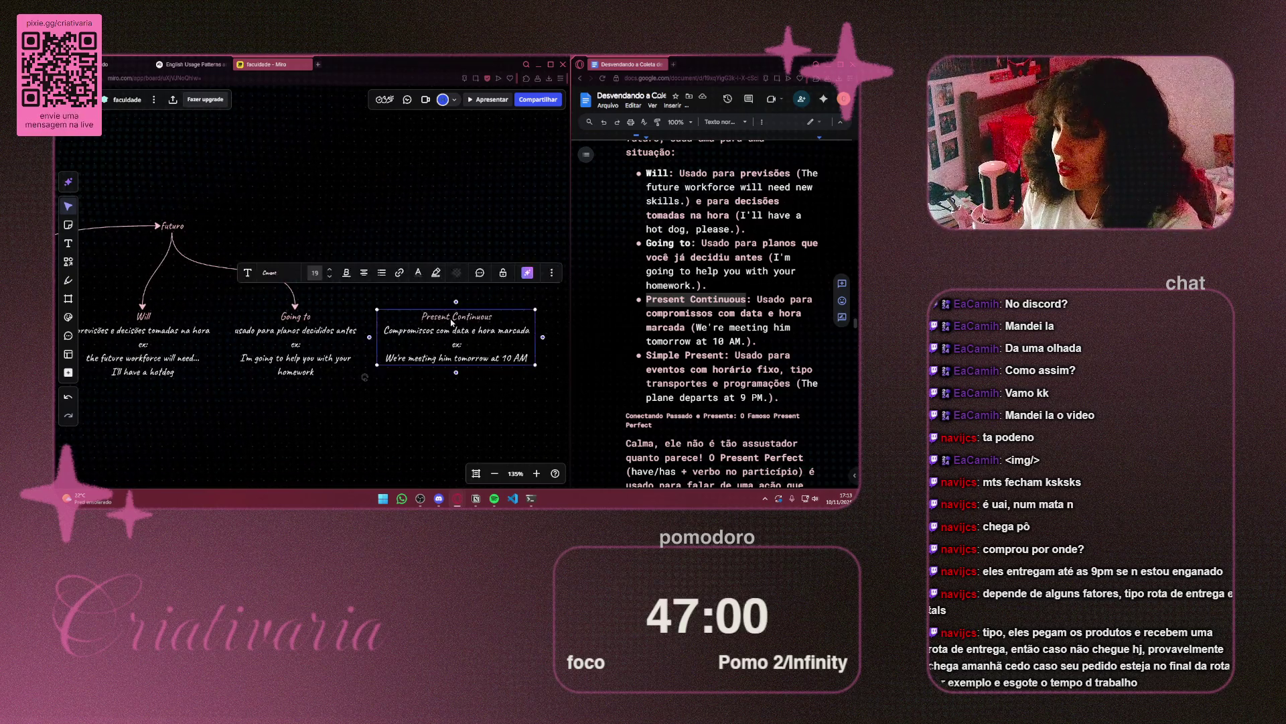
mouse_move(455, 302)
left_mouse_down()
mouse_move(375, 268)
mouse_move(174, 236)
mouse_move(297, 228)
left_mouse_up()
left_click(180, 227)
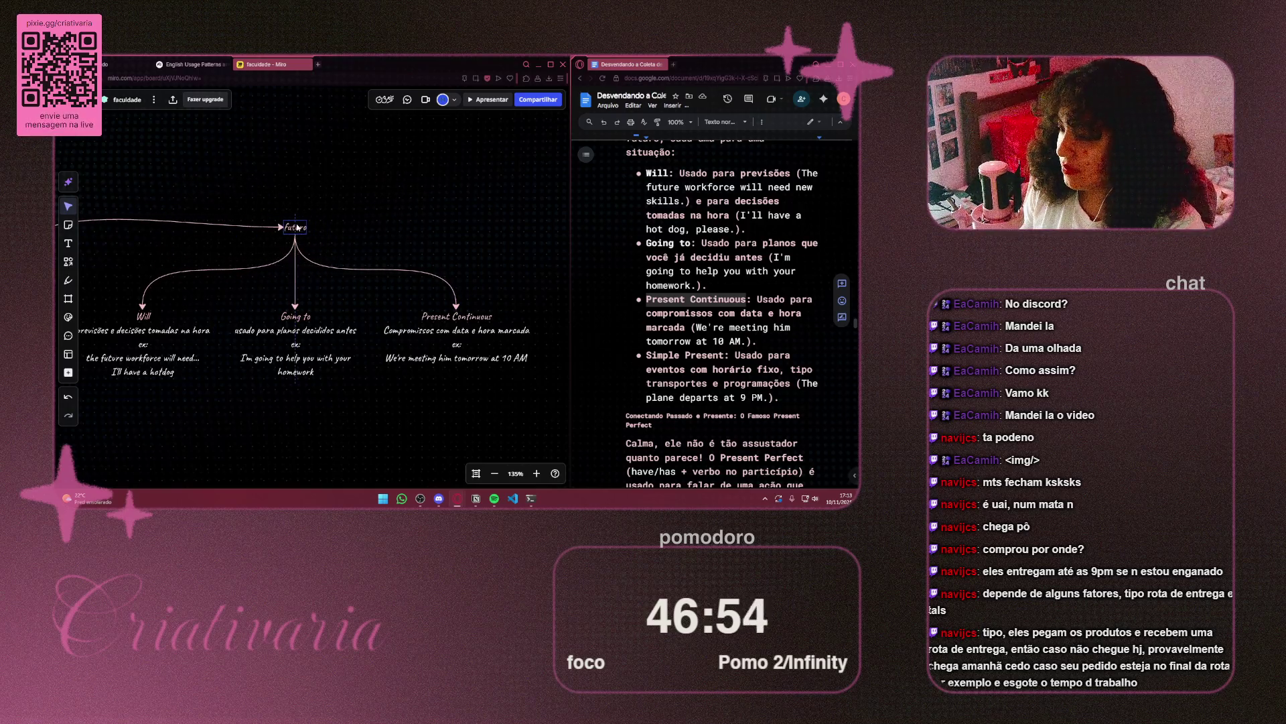
scroll(298, 227, "right", 5)
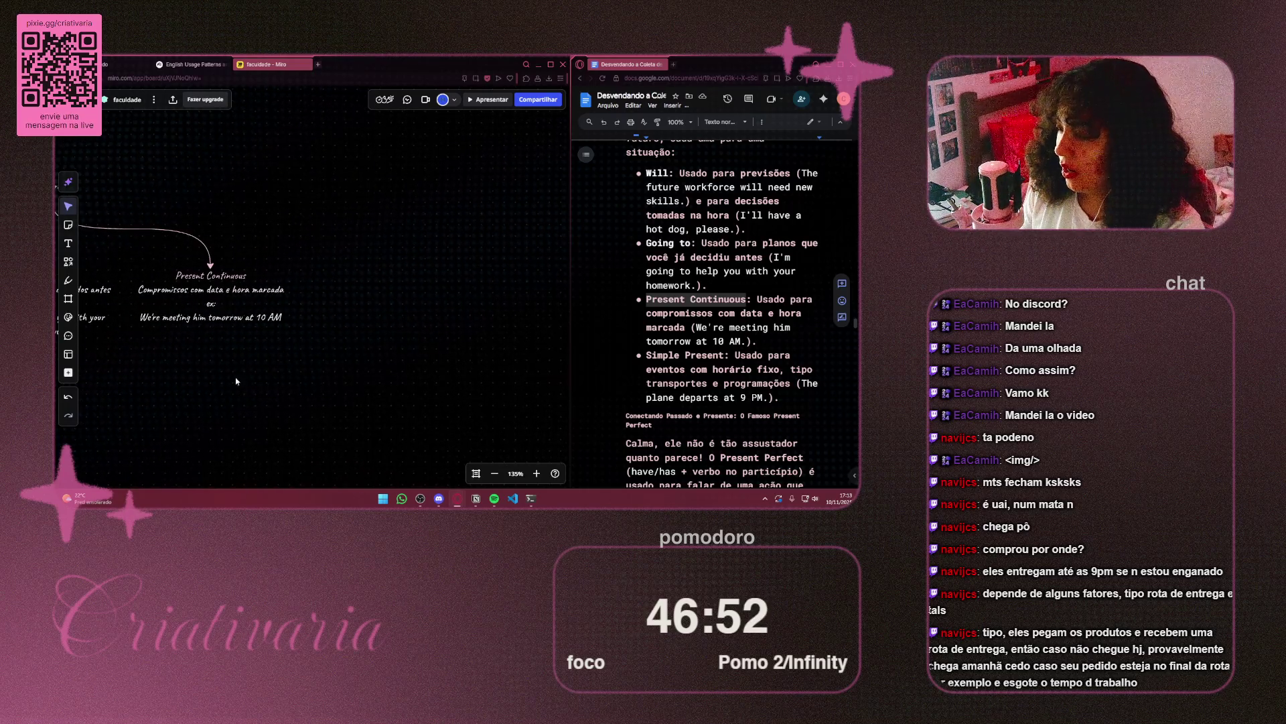
Duplicate the Present Continuous box beside it and retitle the copy 'Simple Present'
mouse_move(238, 385)
left_mouse_down()
mouse_move(215, 283)
mouse_move(394, 317)
left_mouse_up()
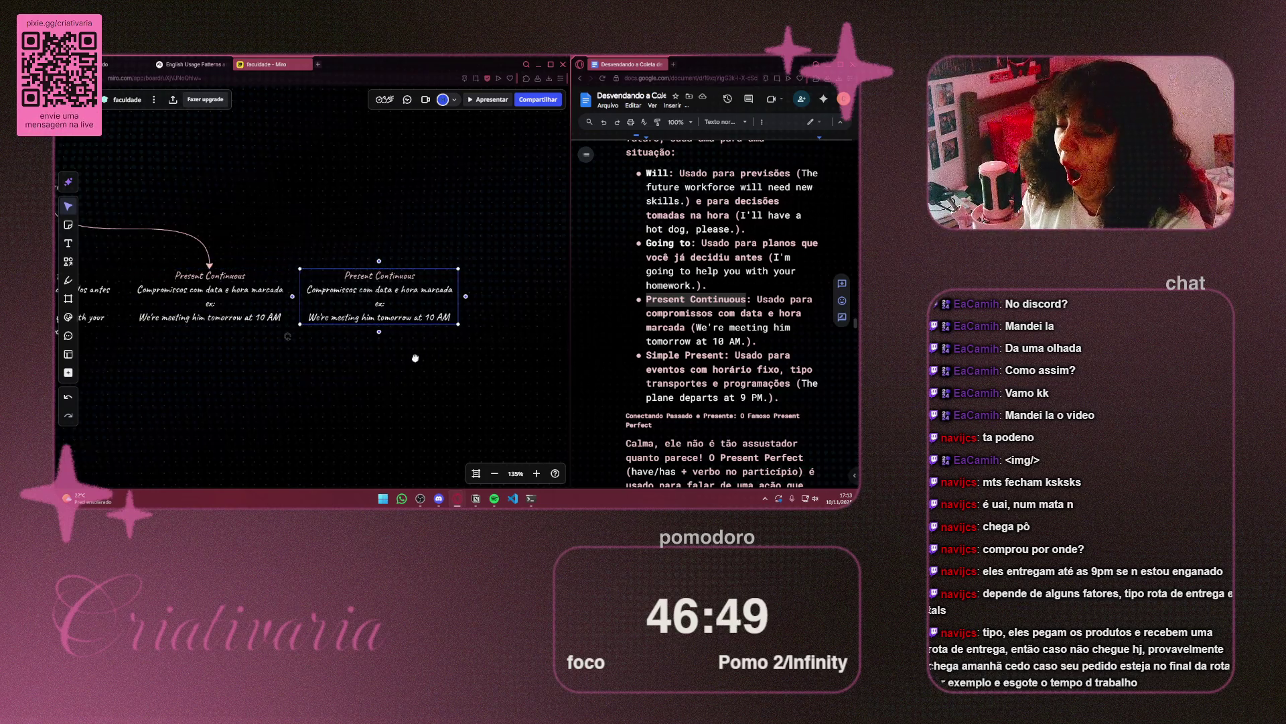
scroll(362, 365, "right", 2)
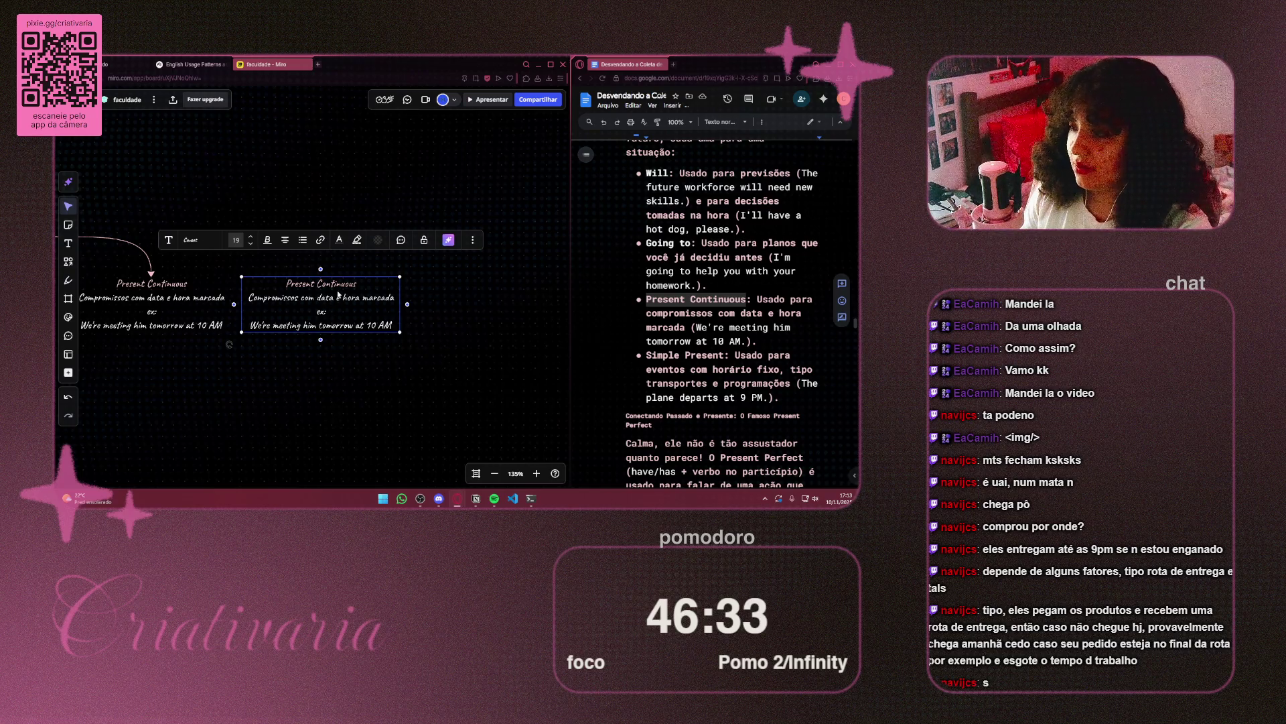
left_click(338, 295)
left_click_drag(361, 282, 271, 281)
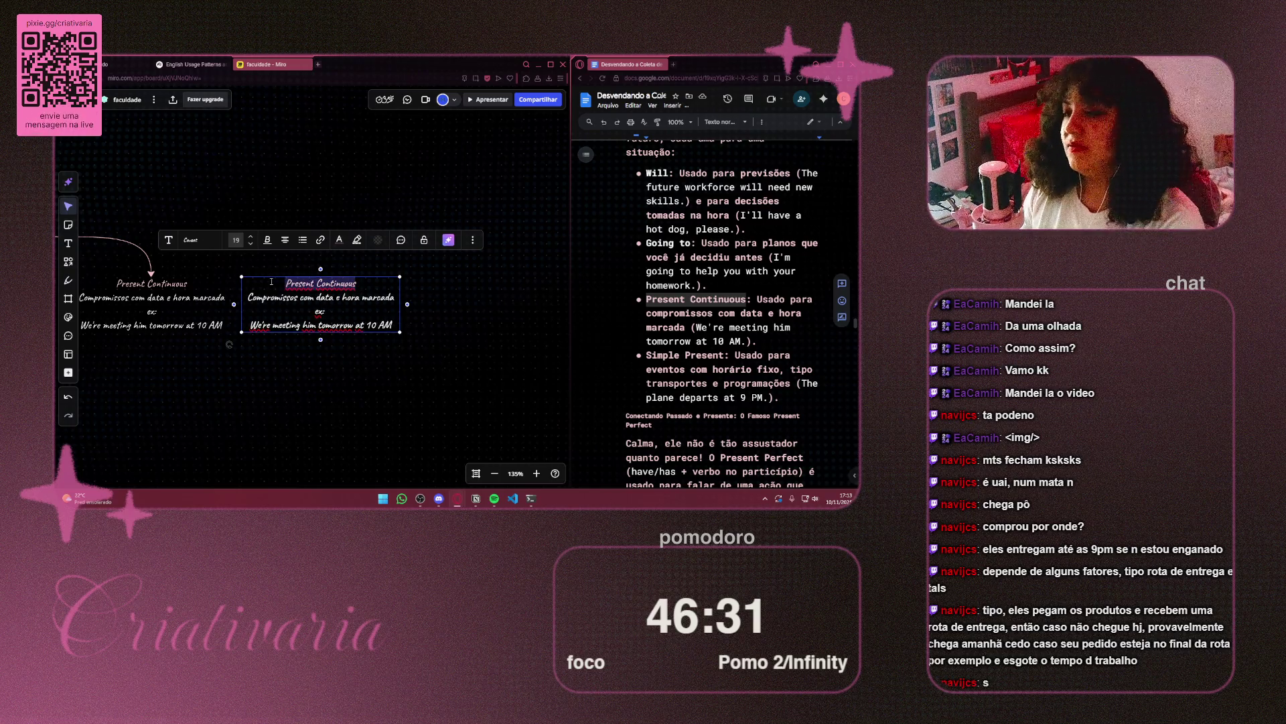
key("BackSpace")
type("imple")
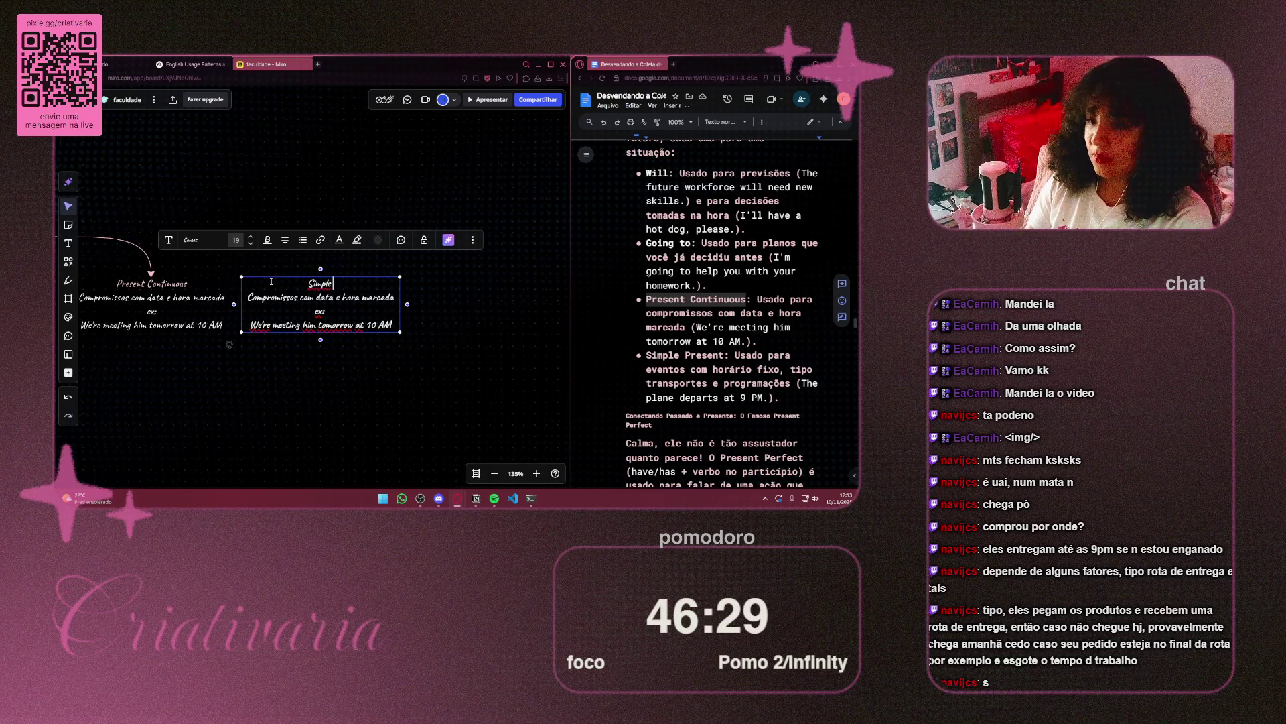
type(" Pres")
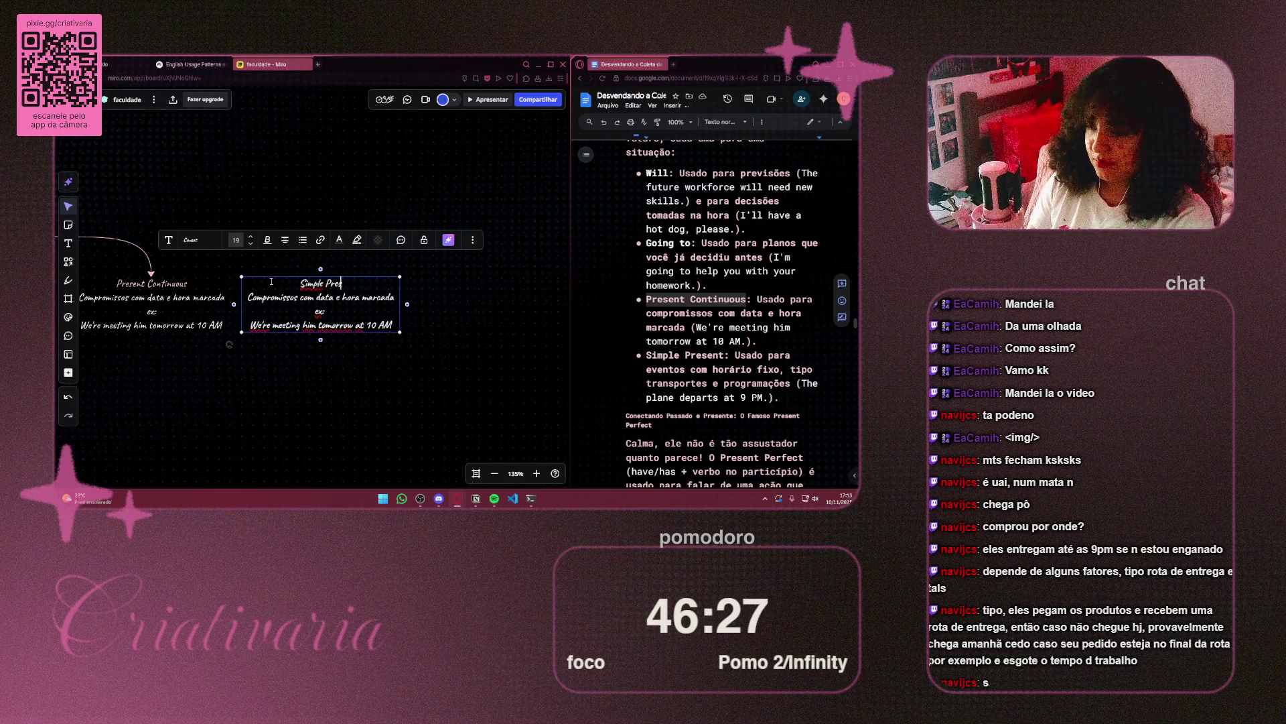
type("ent")
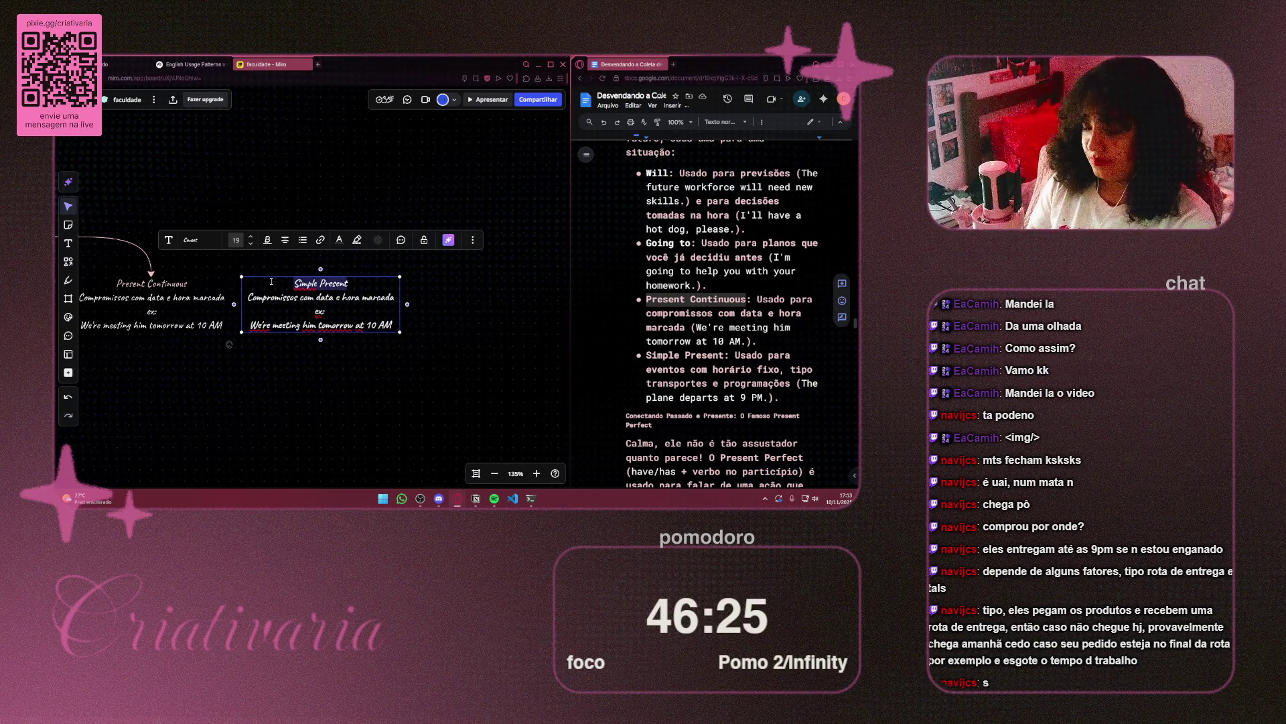
Colour the Simple Present title light red and select the description line for rewriting
left_click(342, 247)
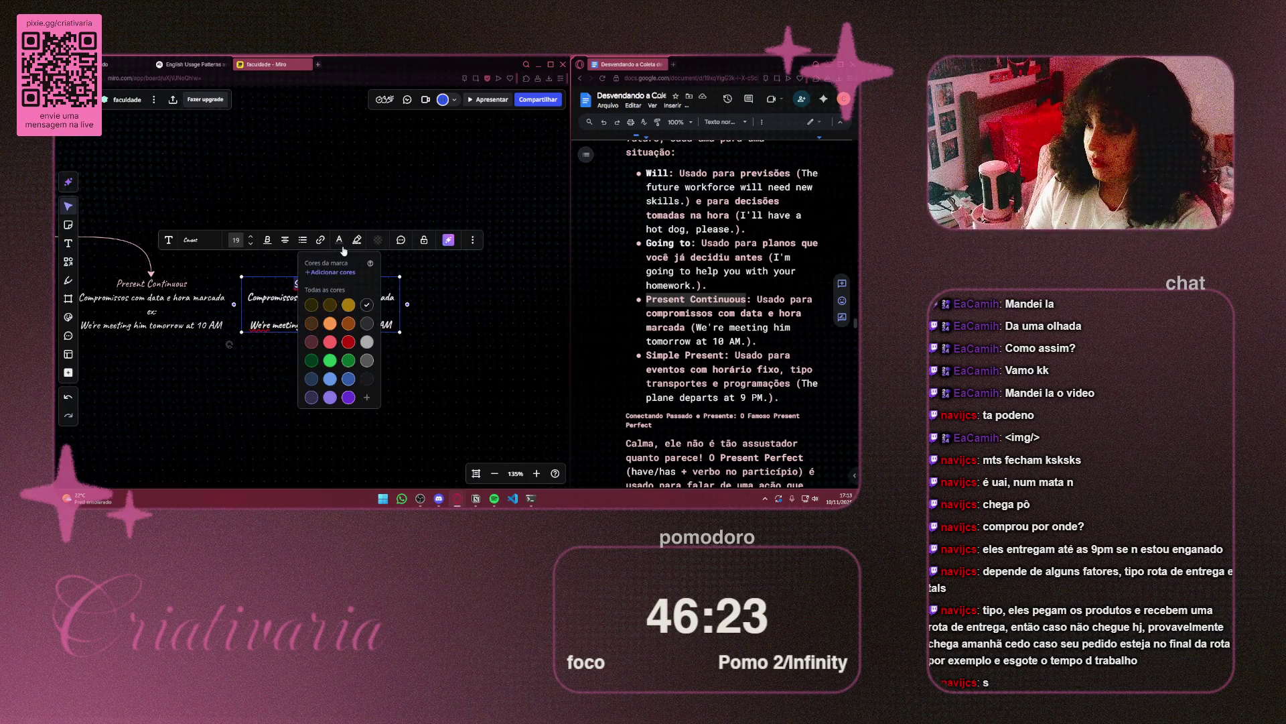
left_click(330, 341)
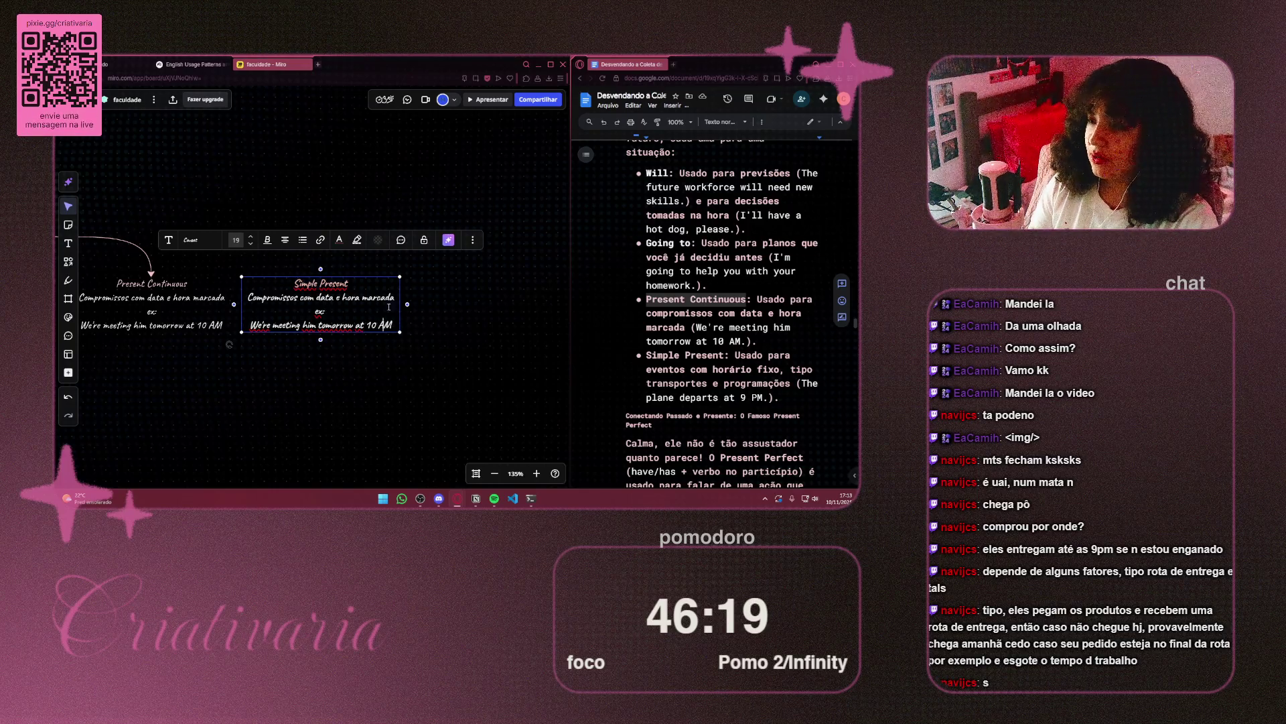
left_click_drag(395, 297, 231, 303)
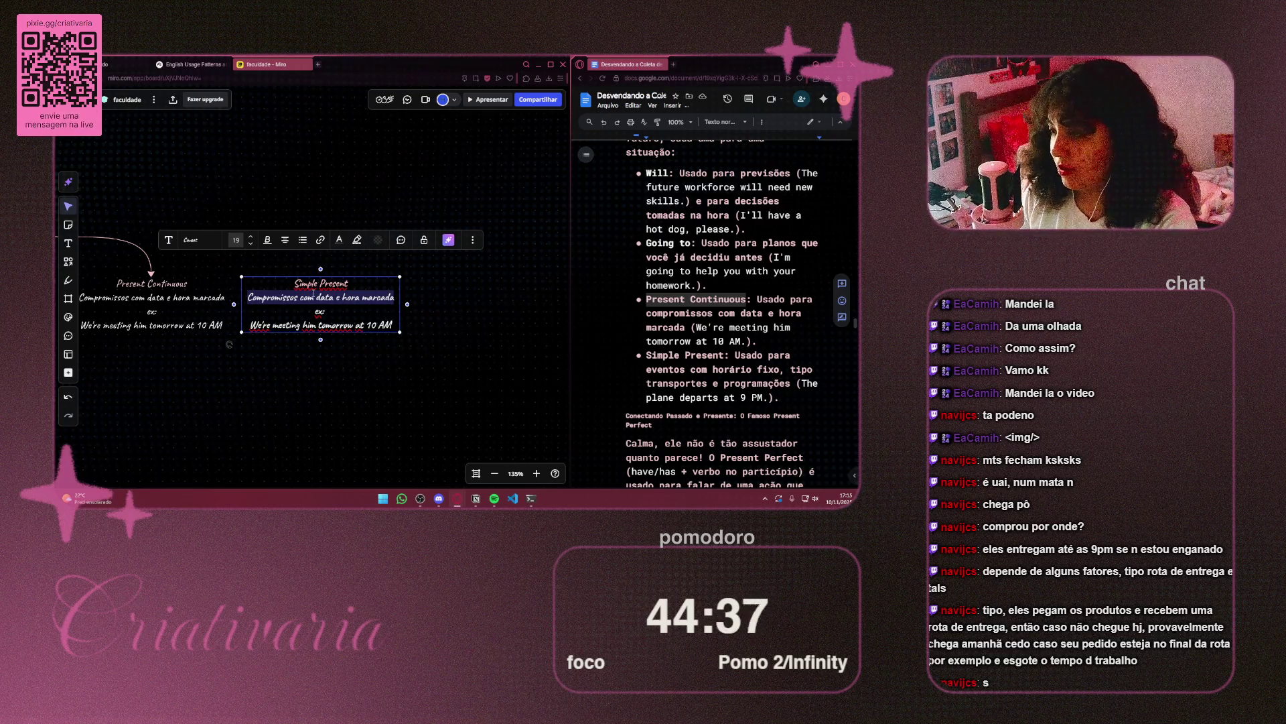
left_click(387, 292)
left_click_drag(395, 297, 242, 297)
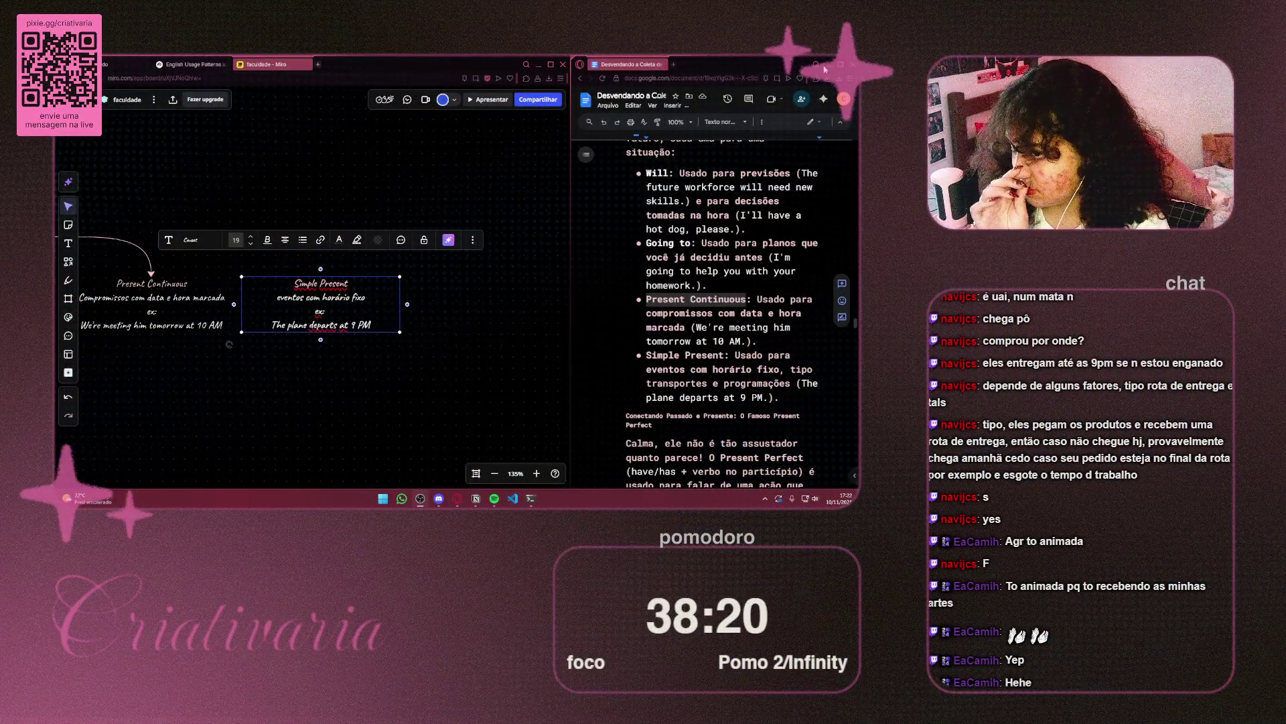
left_click(318, 63)
type("sansung ")
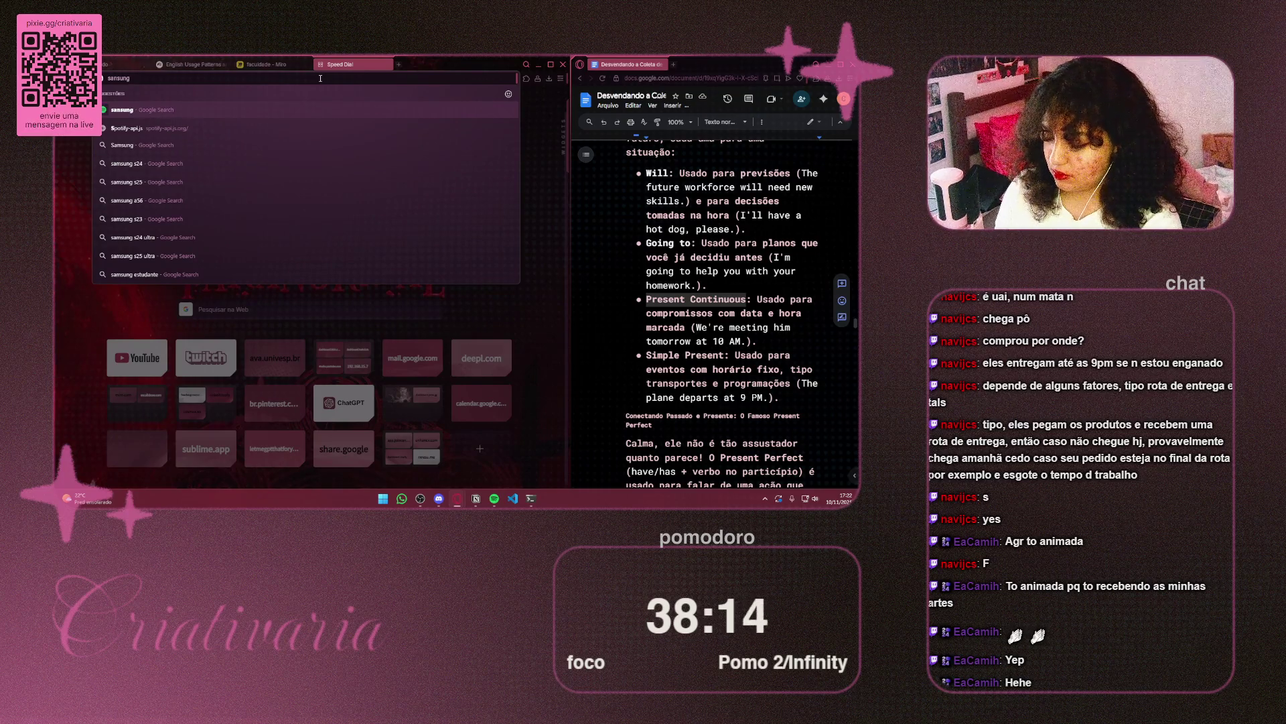
type("A14")
key("Return")
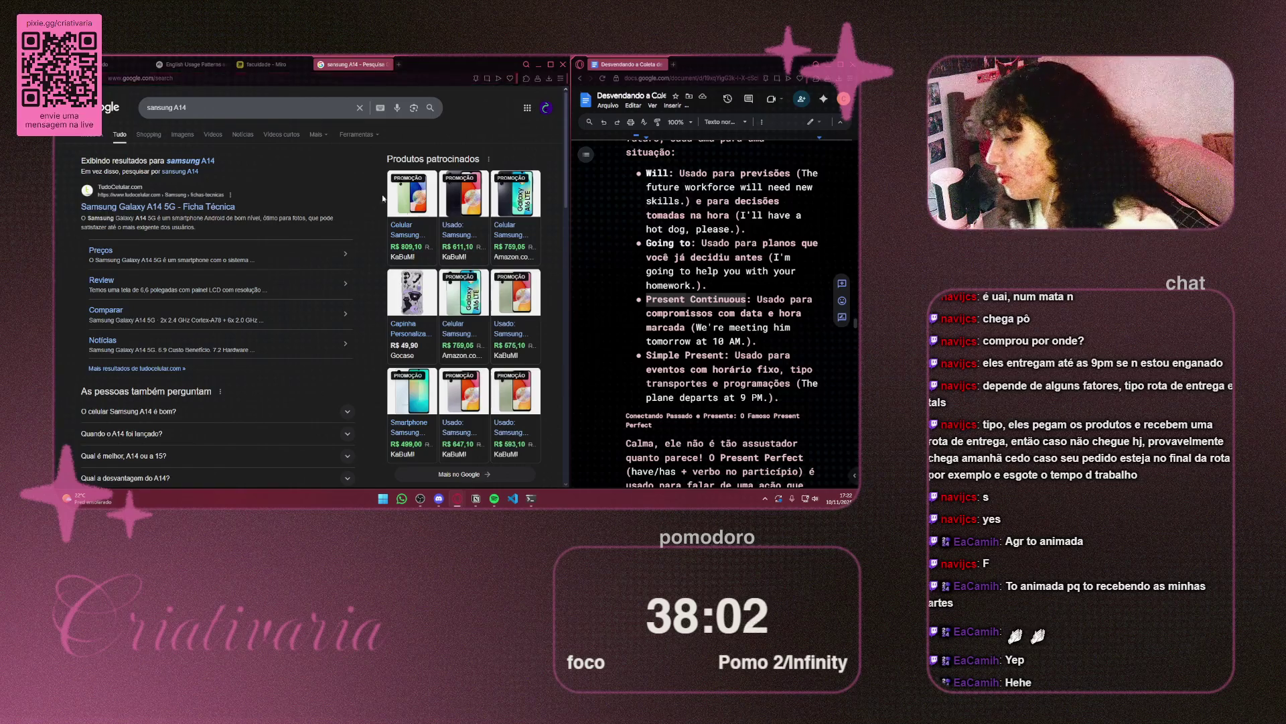
scroll(400, 228, "down", 2)
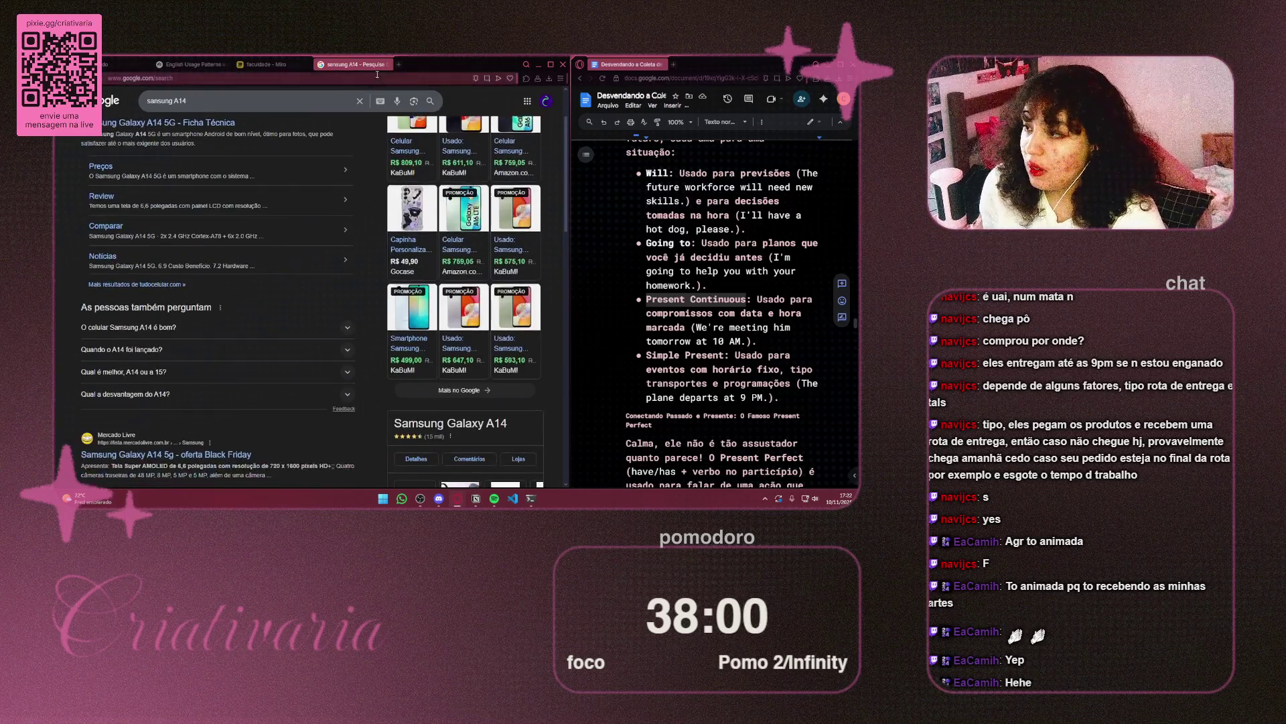
scroll(385, 67, "up", 2)
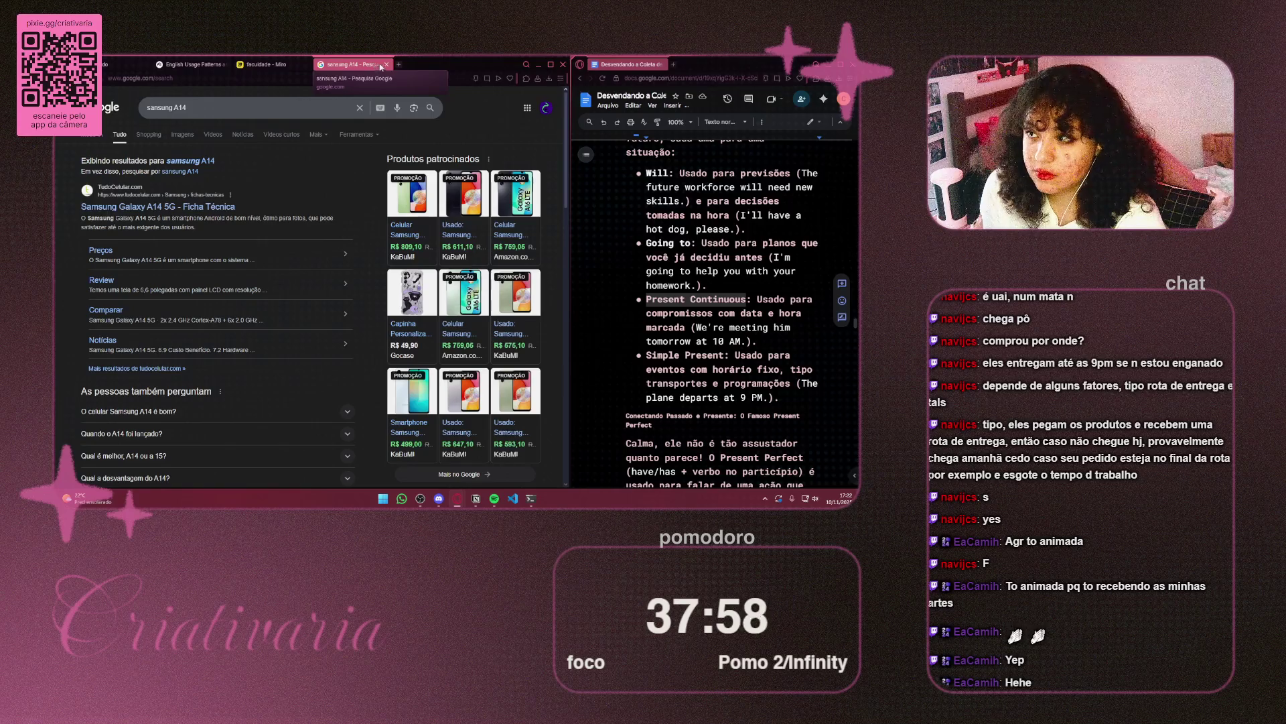
left_click(387, 64)
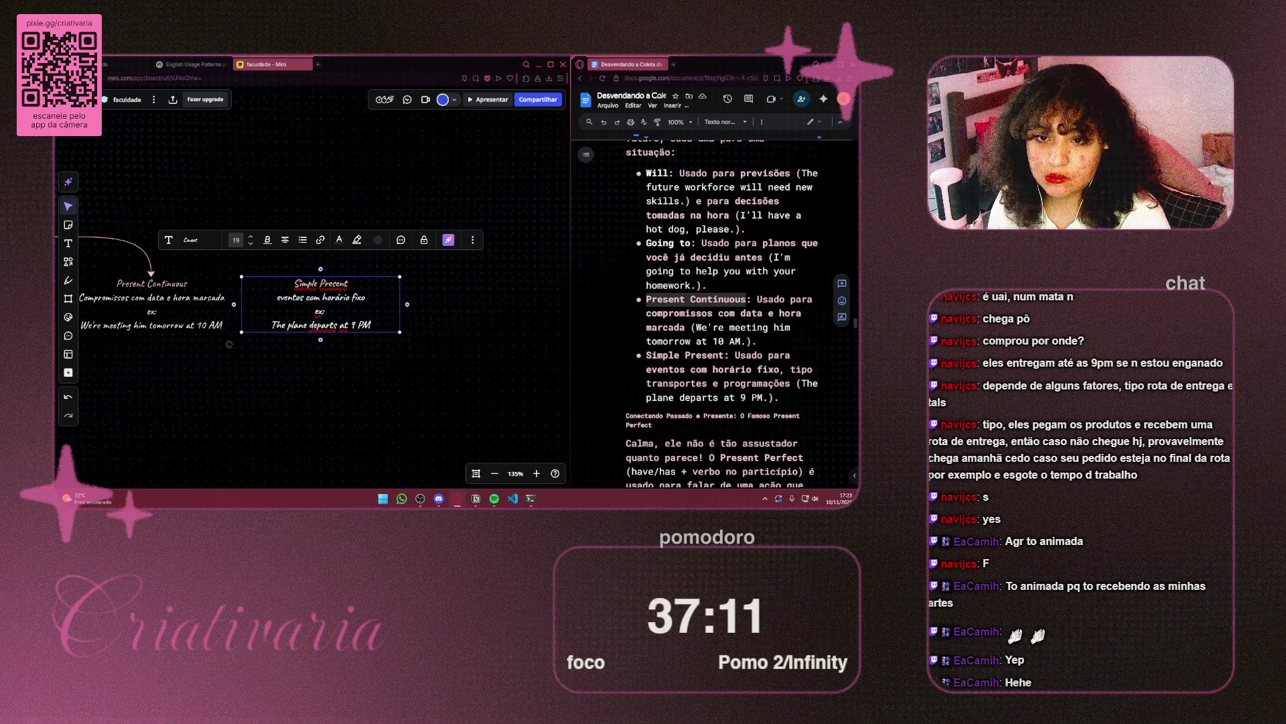
Draw a curved connector from the futuro node to the Simple Present note
left_click(435, 328)
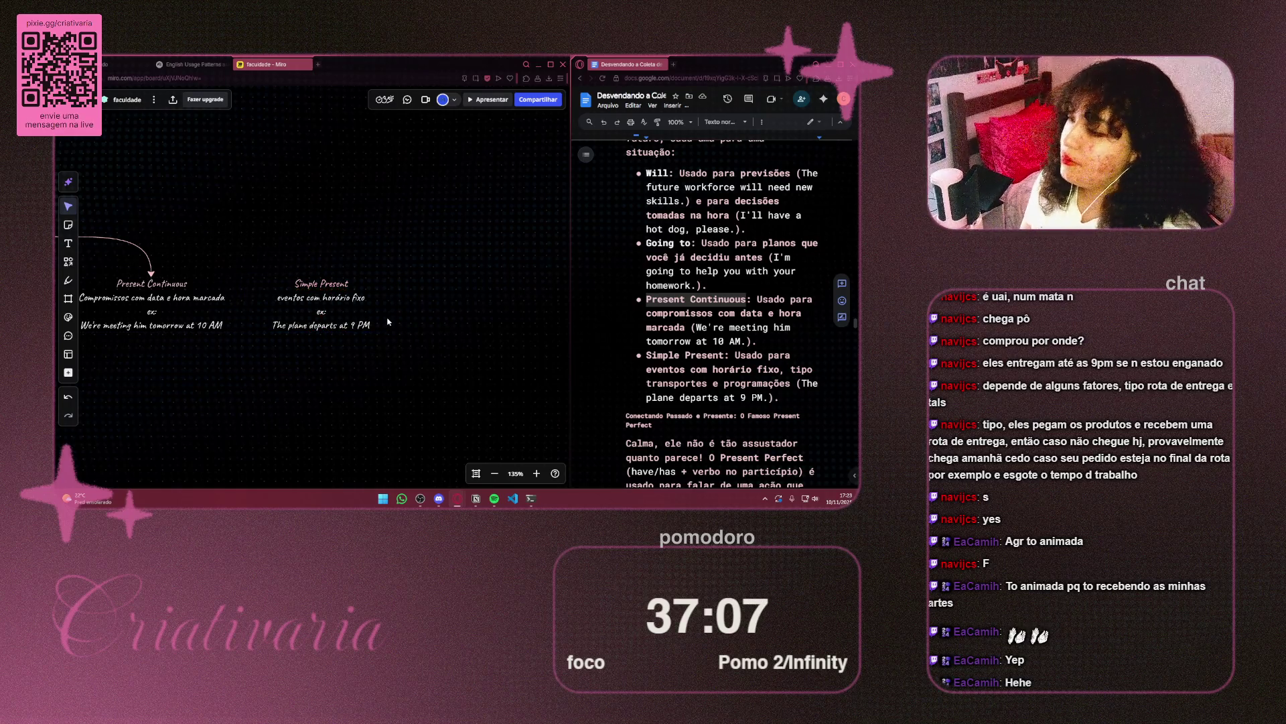
scroll(735, 321, "down", 3)
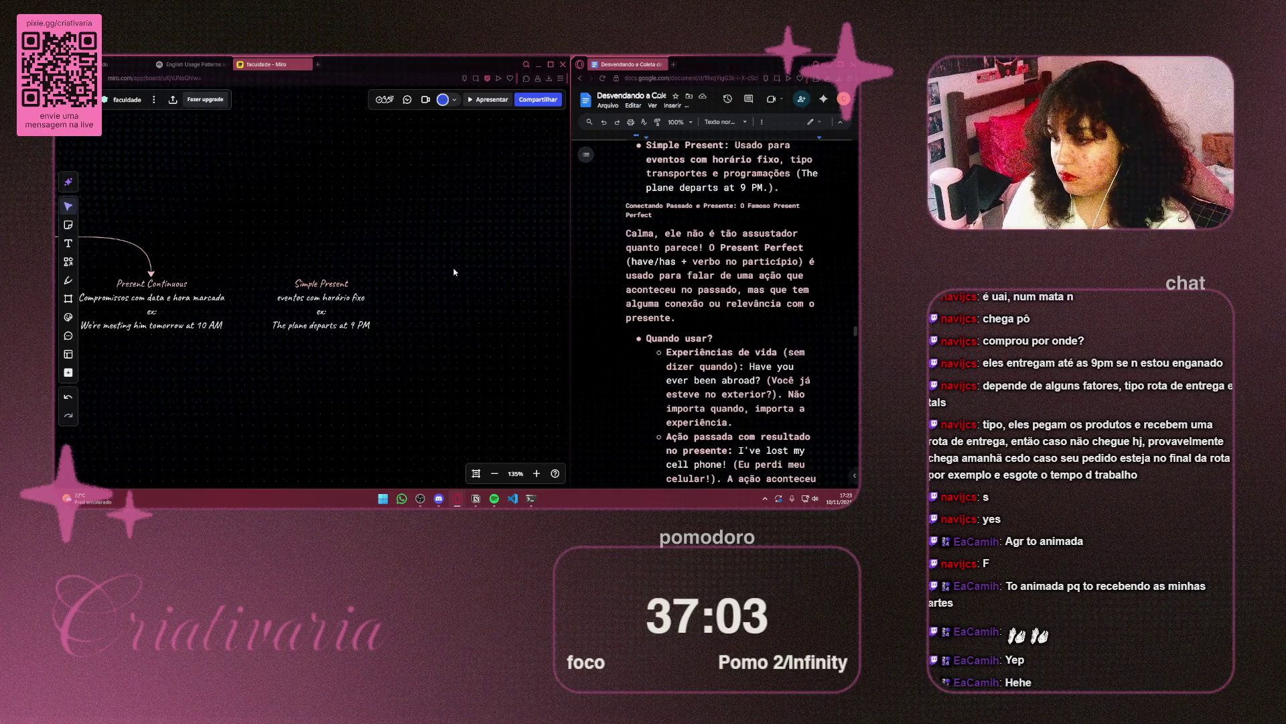
left_click_drag(378, 251, 480, 297)
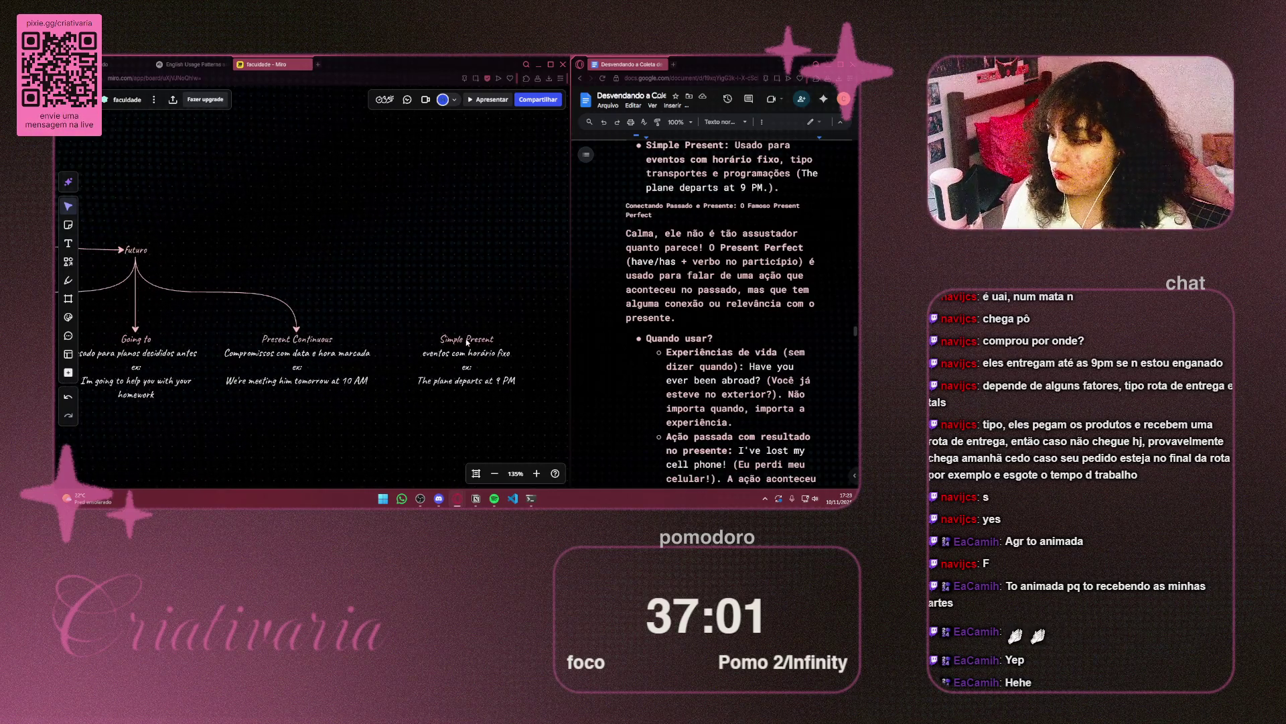
mouse_move(467, 343)
left_mouse_down()
mouse_move(214, 263)
mouse_move(137, 261)
mouse_move(221, 259)
left_mouse_up()
Move the Inglês title higher and reattach its futuro link to Inglês's right side
scroll(223, 259, "down", 5)
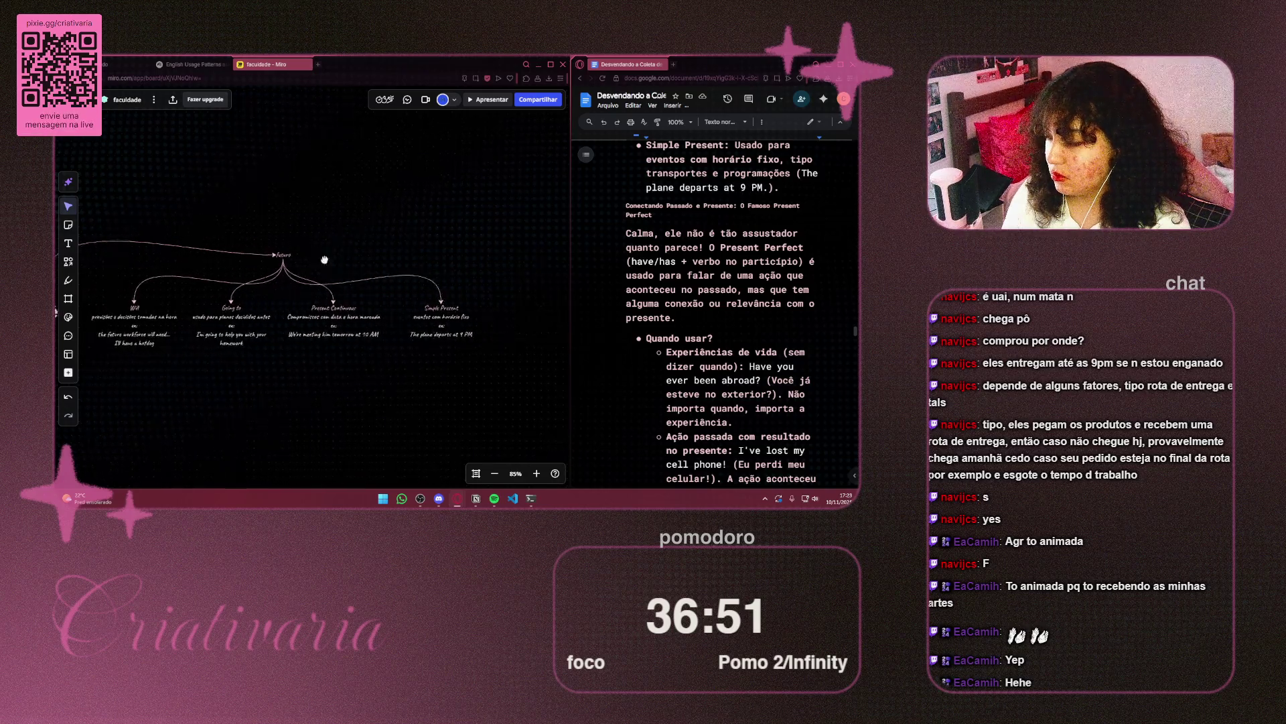
scroll(302, 254, "up", 2)
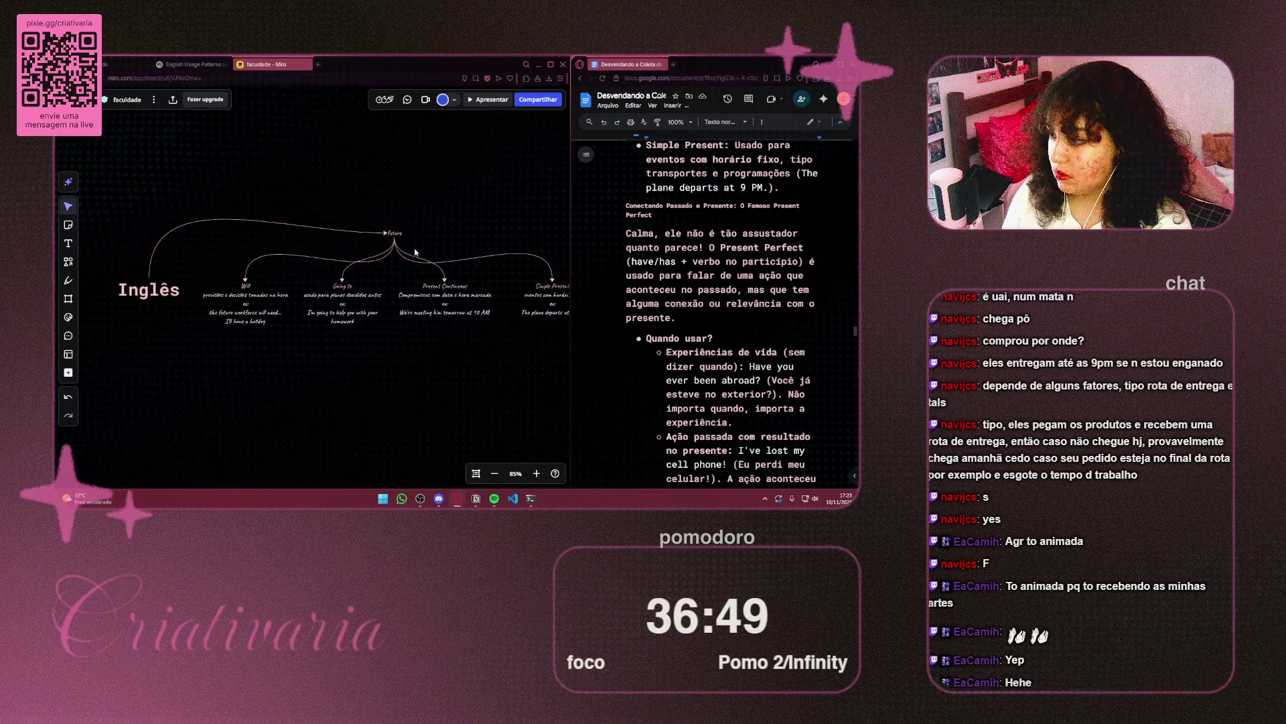
left_click(178, 300)
left_click_drag(177, 299, 171, 211)
left_click(182, 179)
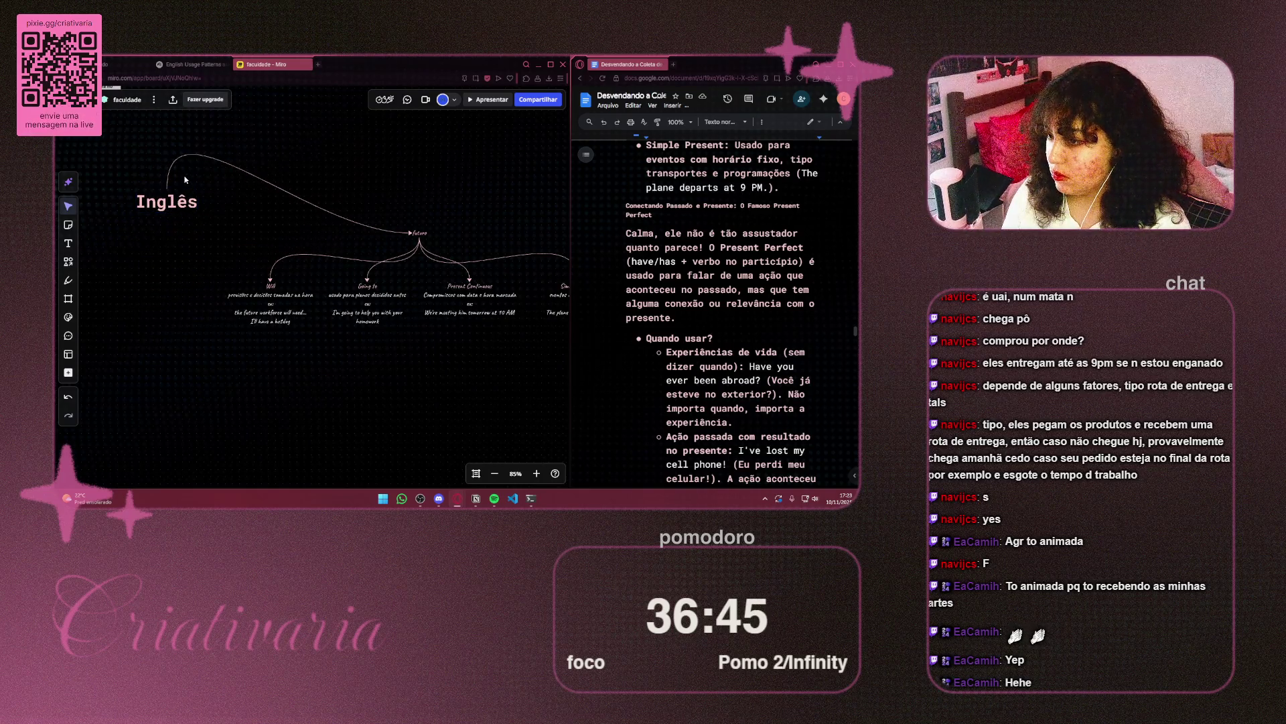
left_click(167, 169)
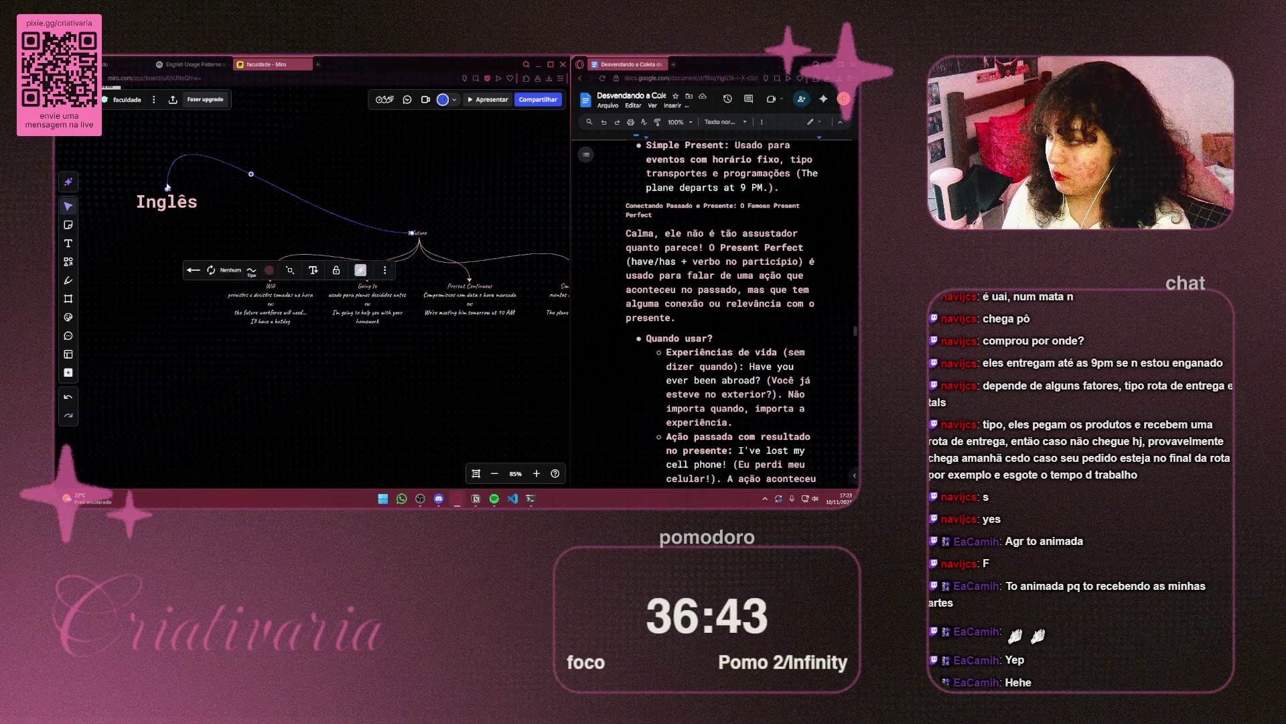
left_click_drag(168, 189, 199, 202)
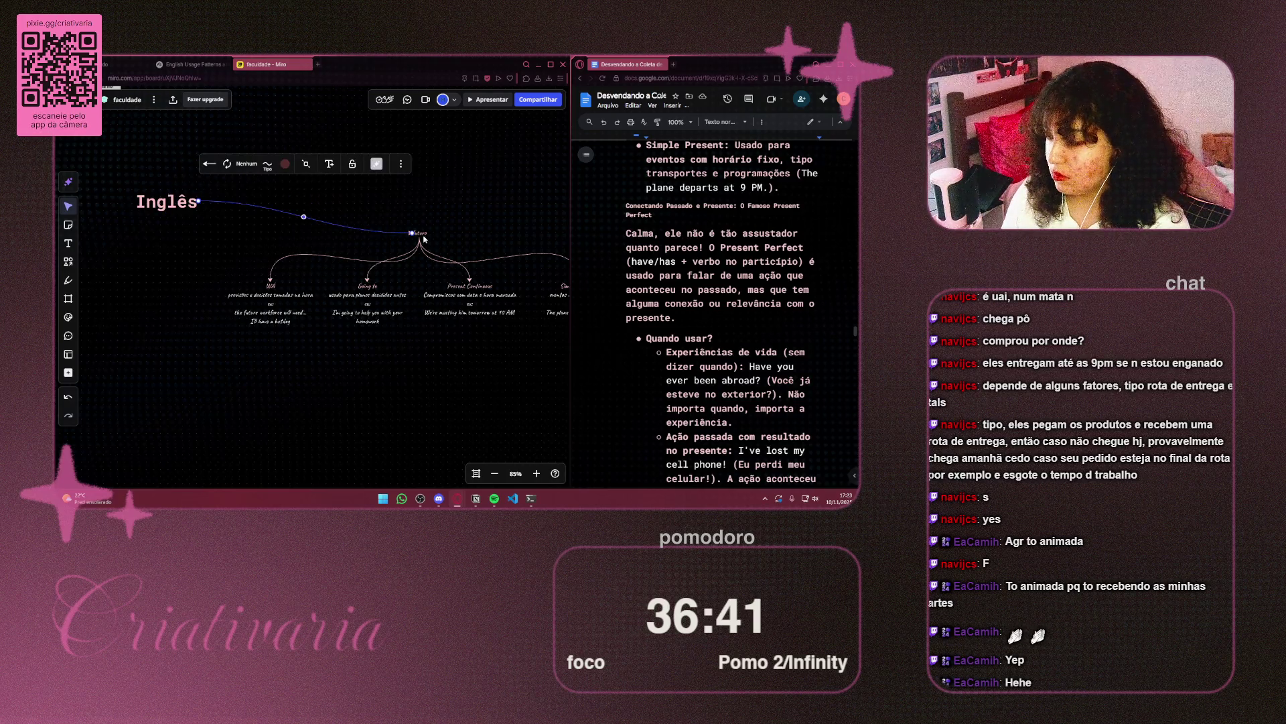
Copy the futuro label and place the copy above the mind map, ready to edit
left_click(424, 235)
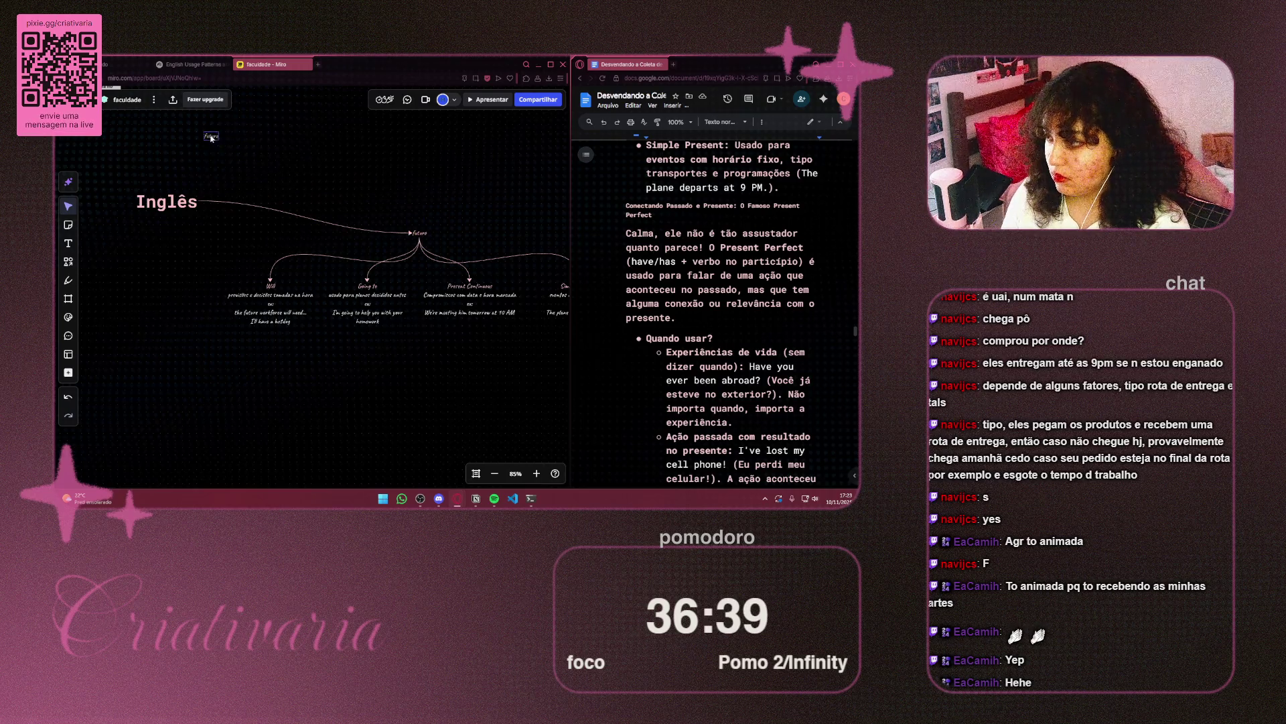
left_click_drag(426, 237, 207, 137)
scroll(379, 305, "up", 5)
mouse_move(332, 299)
left_mouse_down()
mouse_move(443, 209)
mouse_move(414, 221)
mouse_move(330, 207)
left_mouse_up()
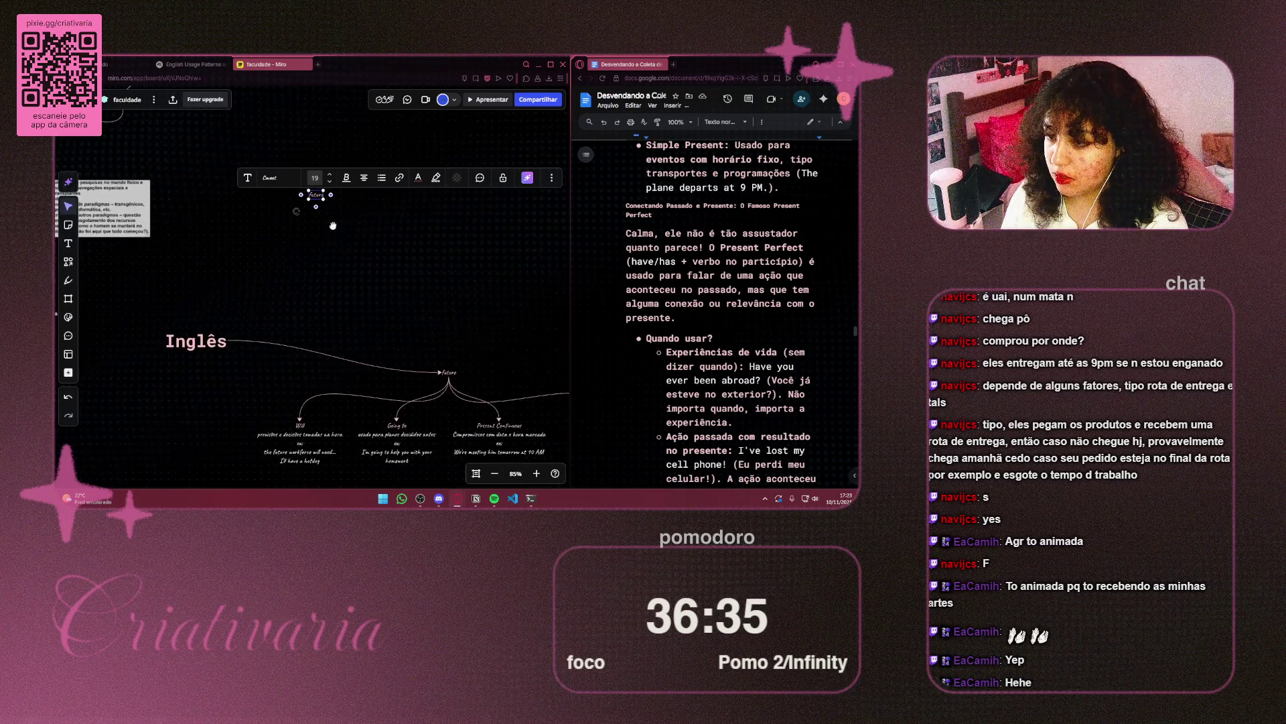
scroll(328, 201, "up", 5)
double_click(323, 180)
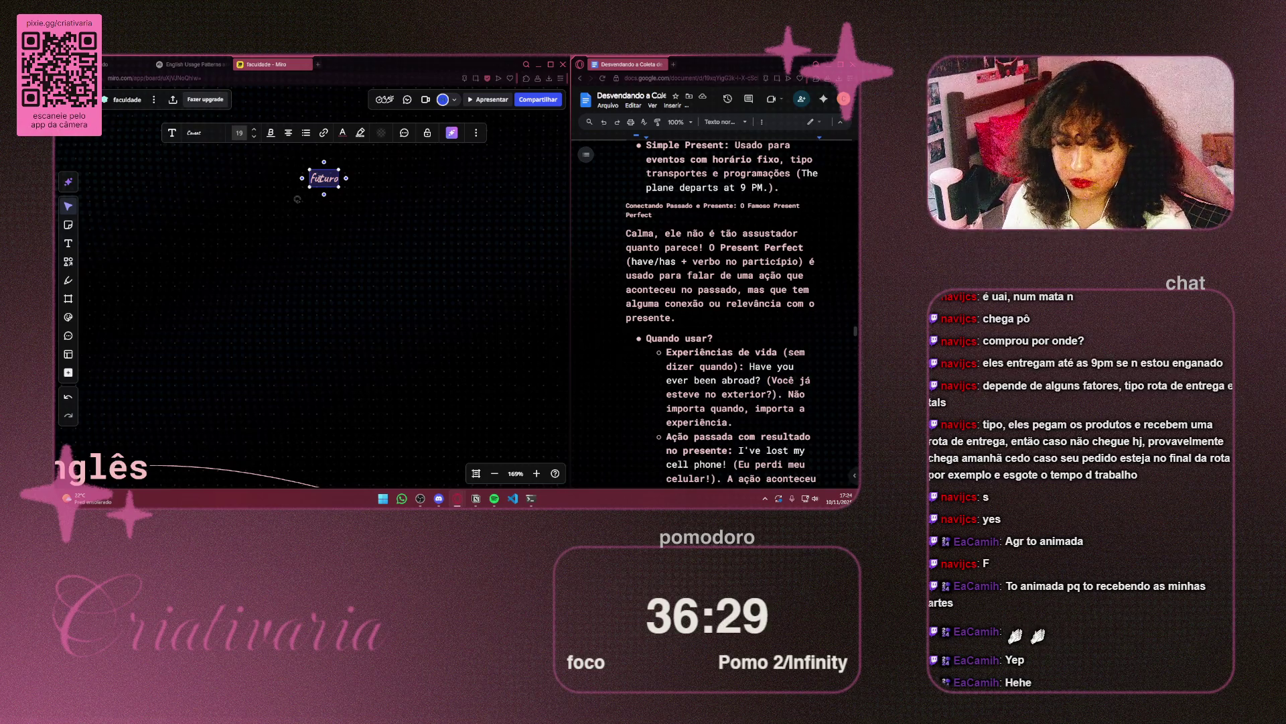
Rename the copied label 'present perfect' and link it to Inglês with a curved line
type("present")
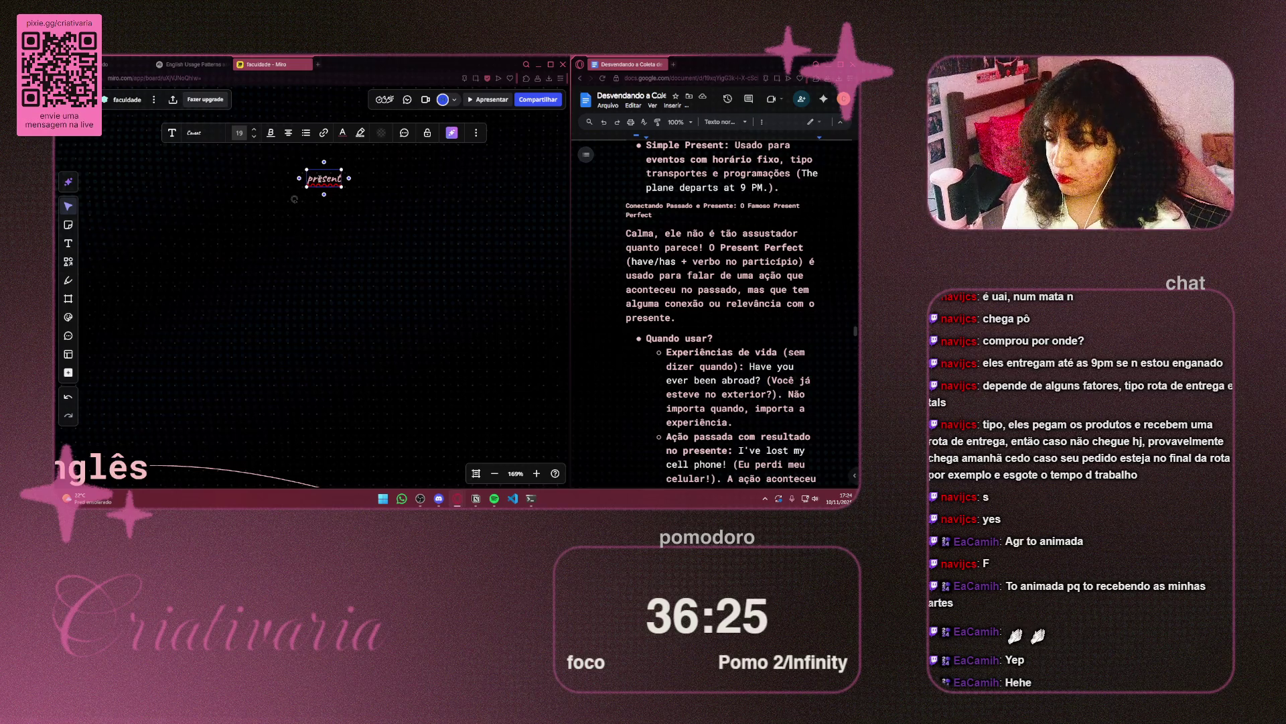
type(" perf")
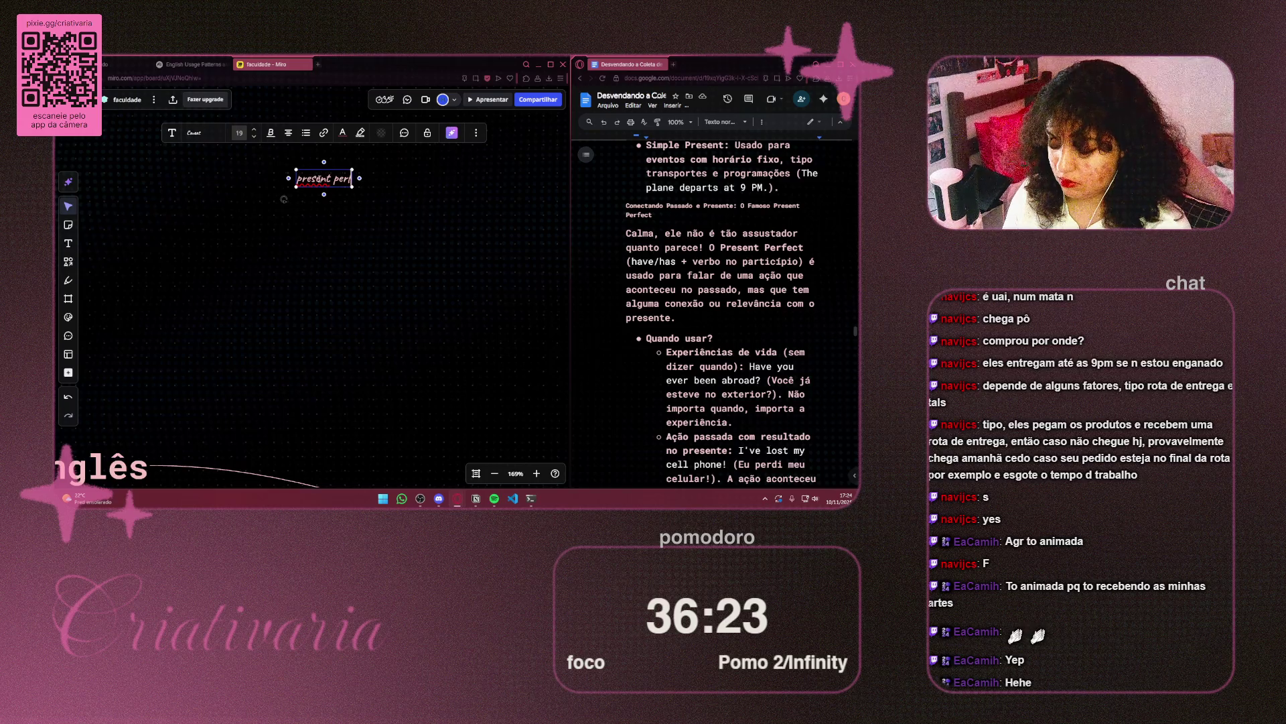
type("ect")
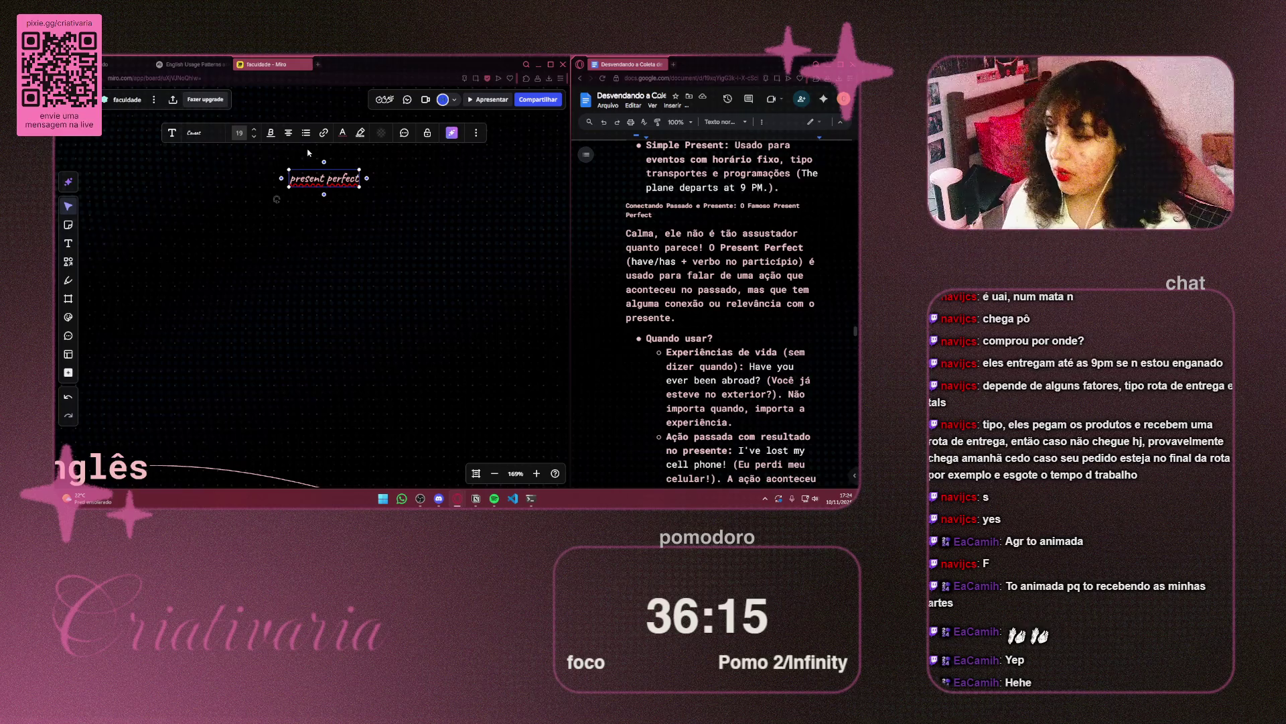
left_click(356, 231)
scroll(356, 231, "down", 2)
mouse_move(357, 232)
left_mouse_down()
mouse_move(374, 261)
mouse_move(432, 258)
mouse_move(308, 353)
mouse_move(244, 445)
left_mouse_up()
left_click(434, 227)
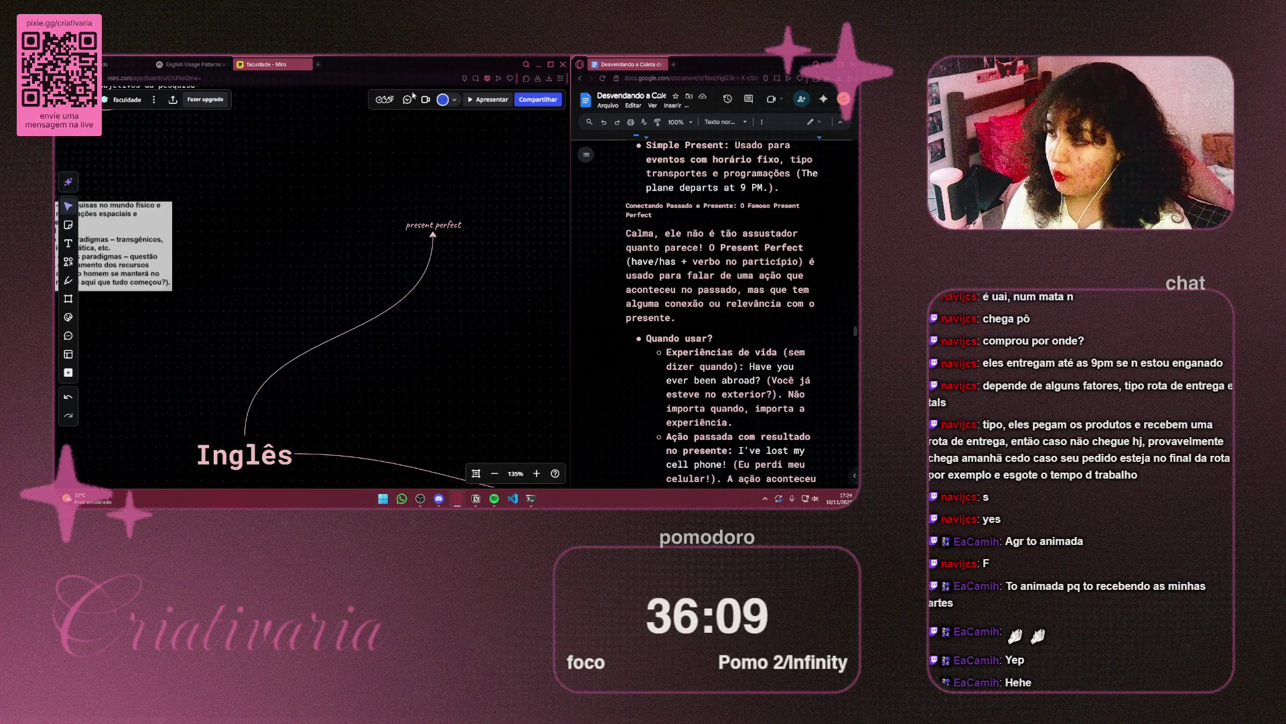
left_click(319, 65)
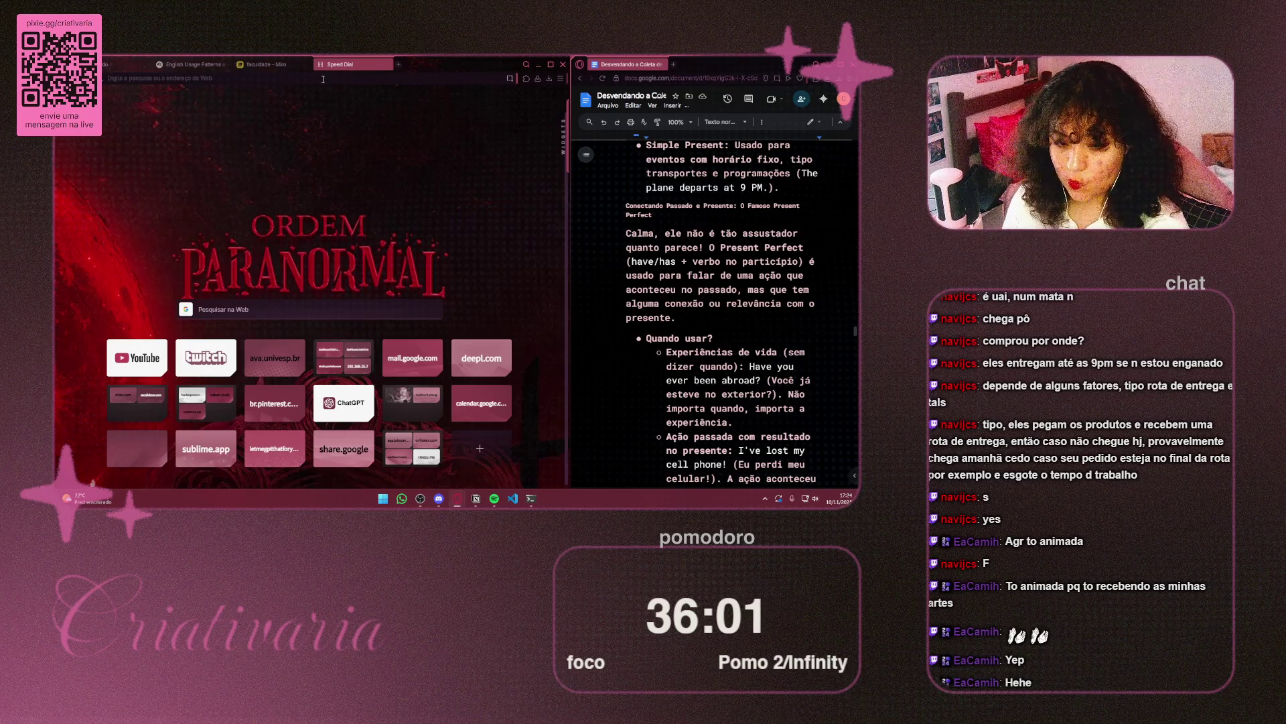
Search Google for 'android 15 samsung' using the address bar suggestions
type("androind")
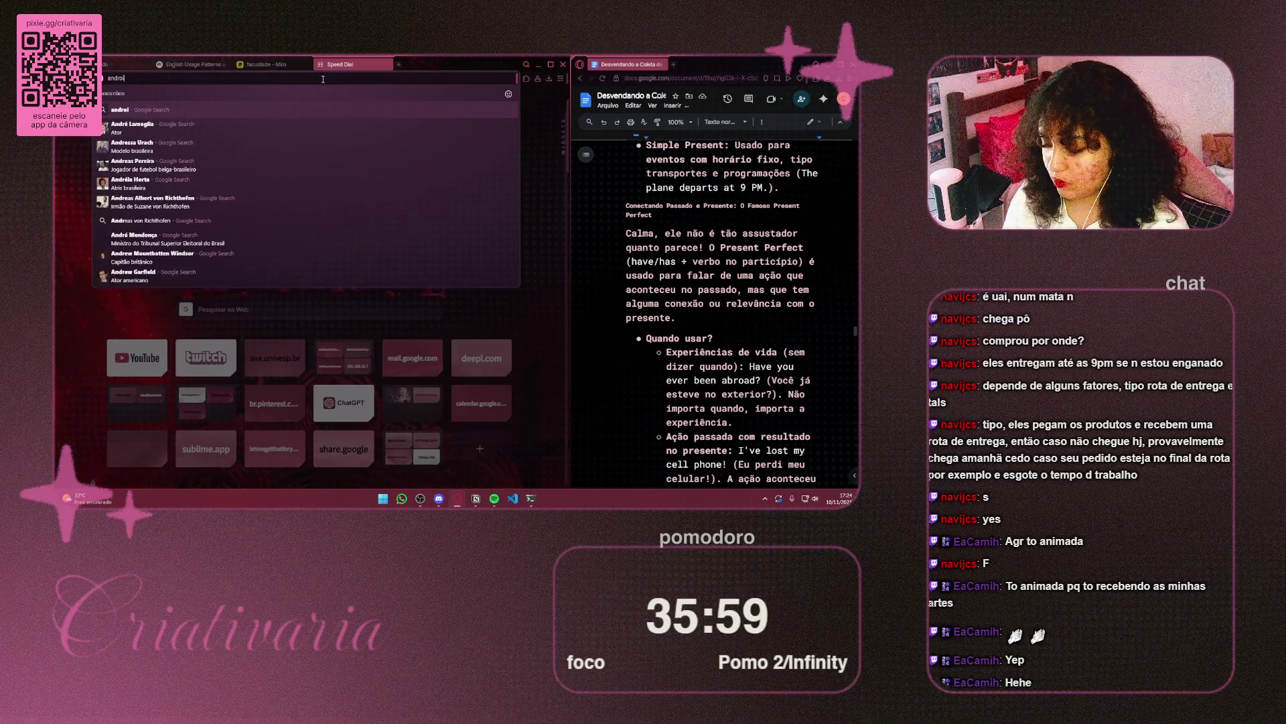
type(" 15")
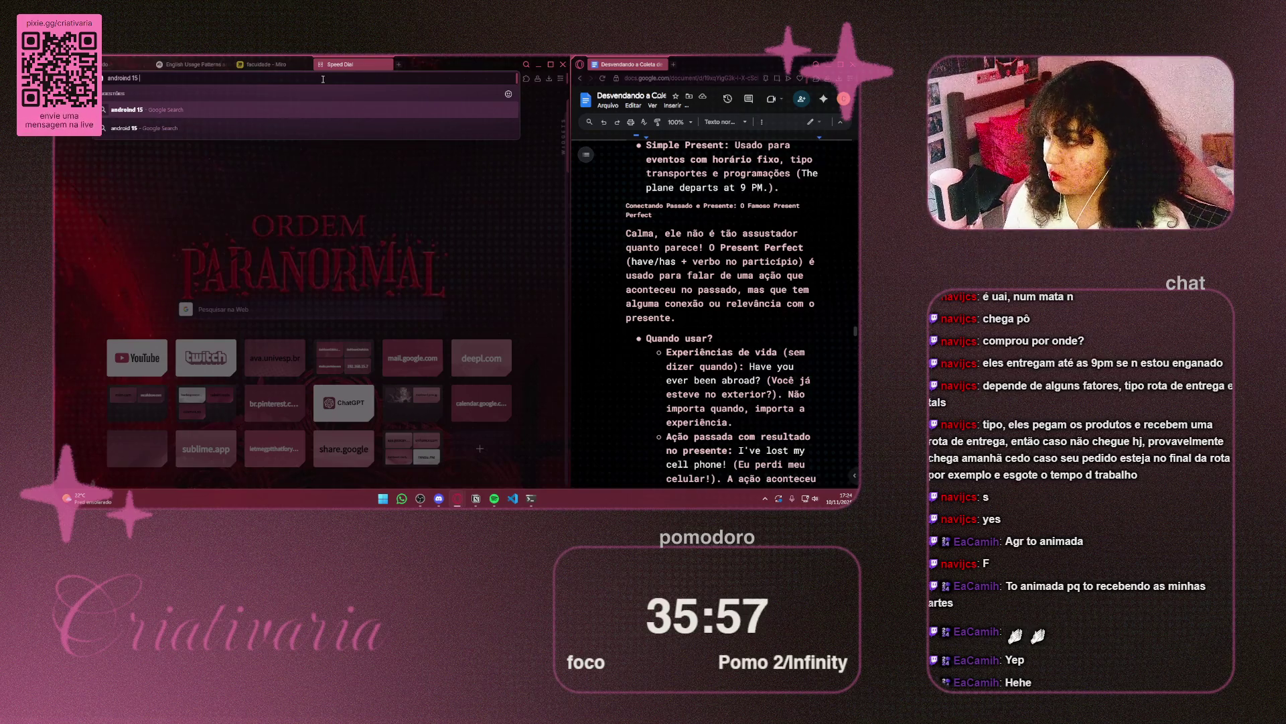
key("BackSpace")
key("BackSpace")
key("BackSpace")
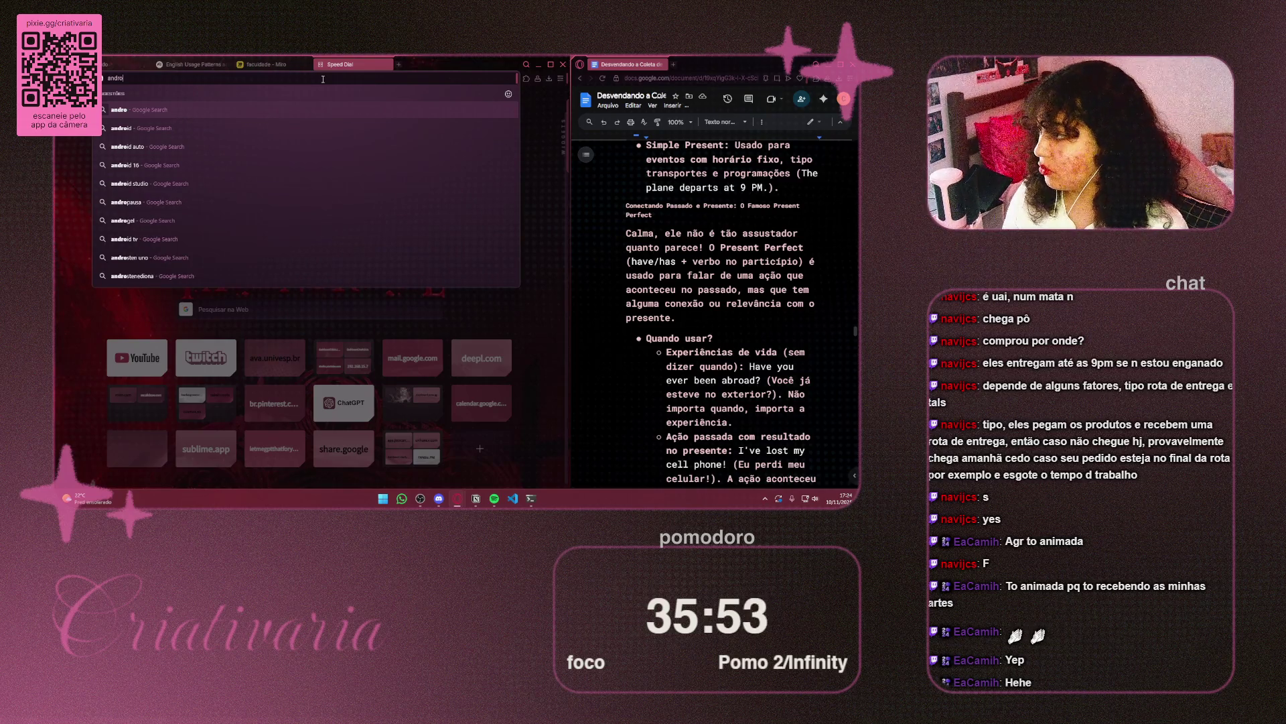
key("Down")
key("Down")
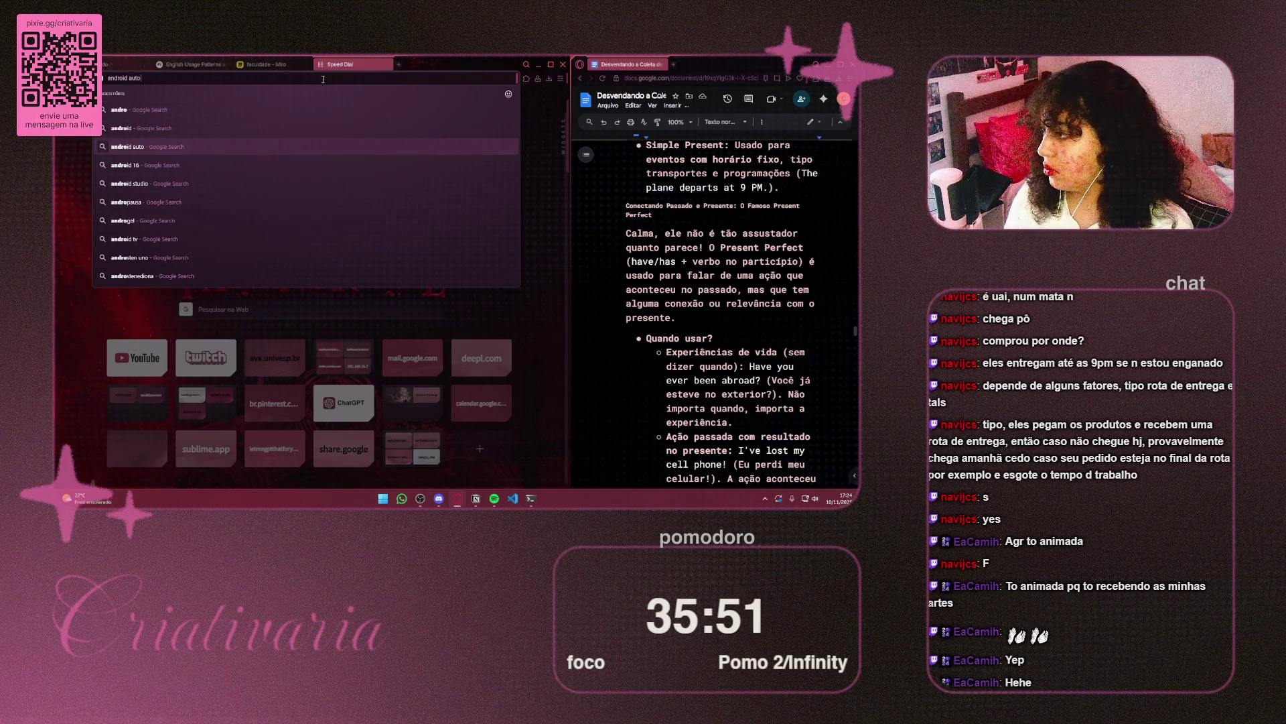
key("BackSpace")
key("BackSpace")
key("BackSpace")
type("15")
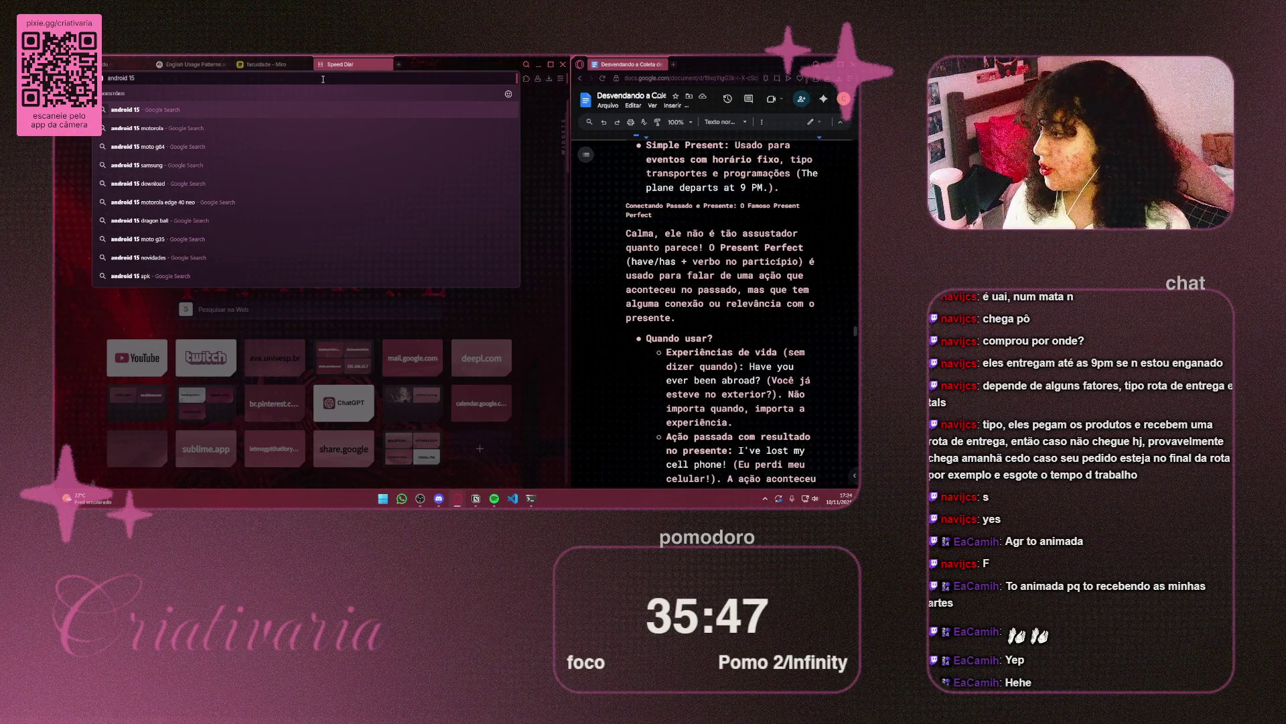
key("Down")
key("Down")
key("Down")
key("Return")
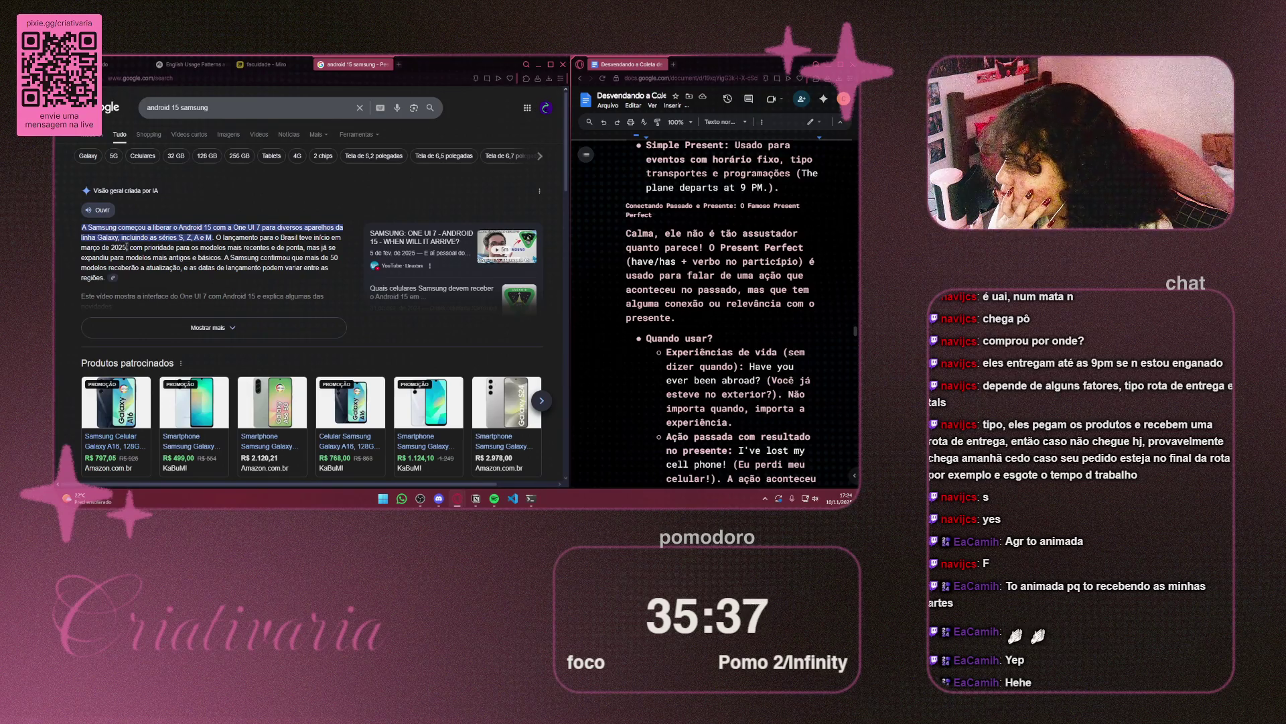
Read the expanded AI overview, then open the Samsung Community post on Android 15 phones
left_click(215, 327)
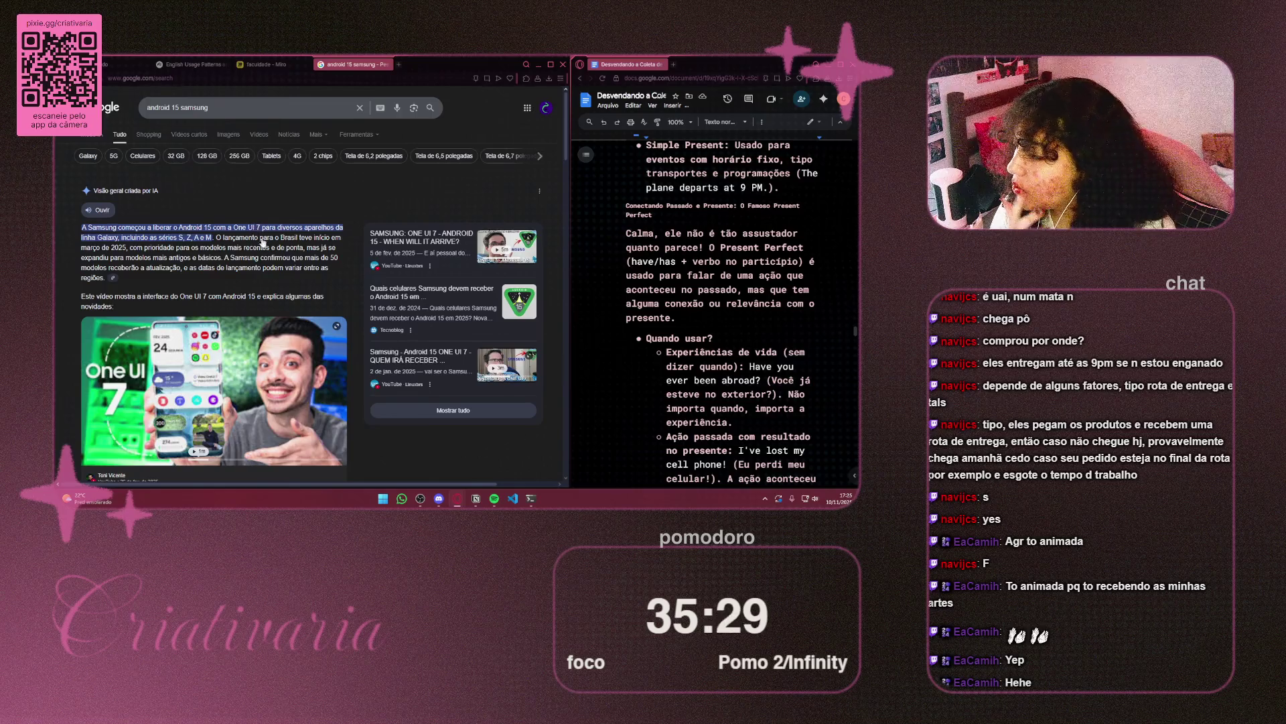
scroll(258, 232, "down", 5)
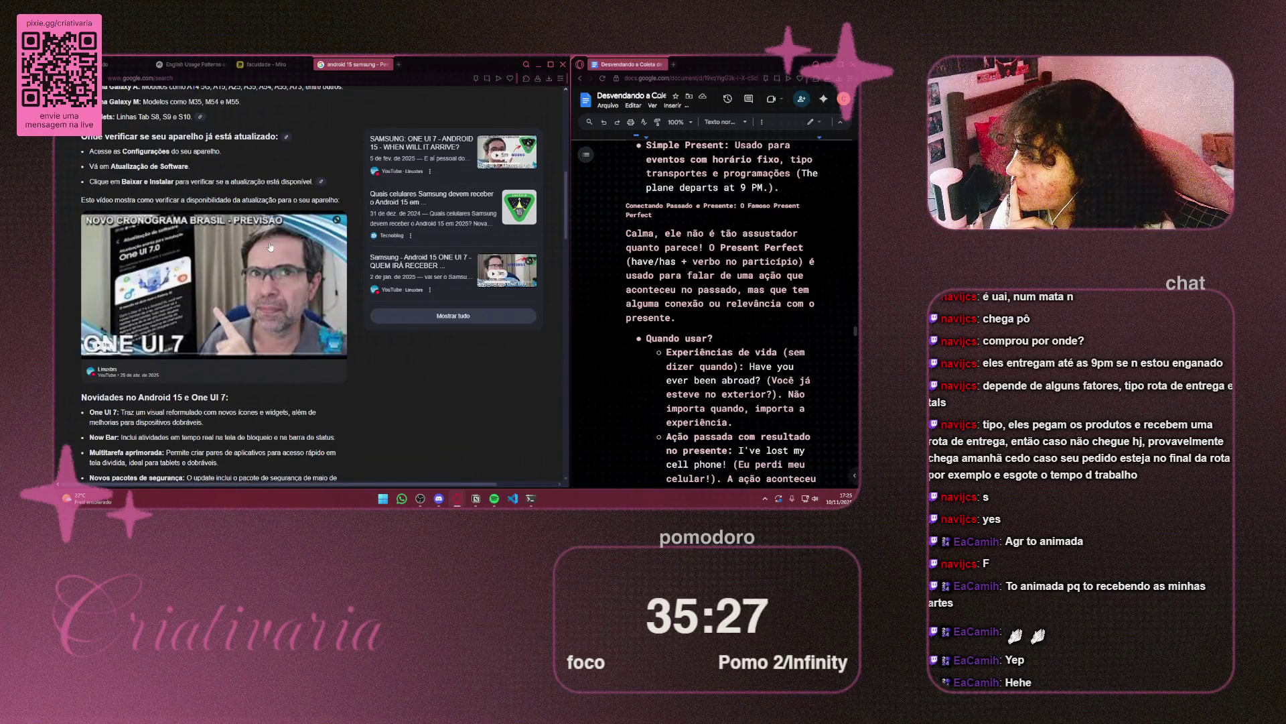
scroll(275, 242, "up", 2)
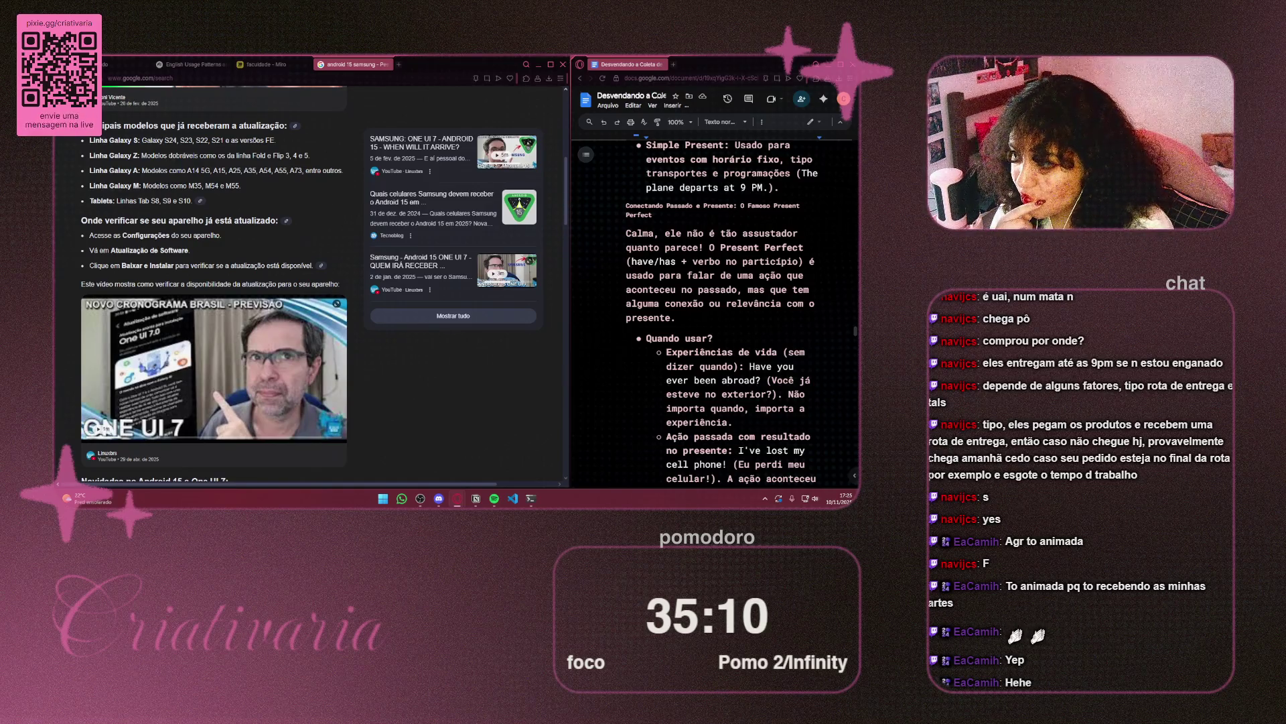
scroll(490, 456, "down", 5)
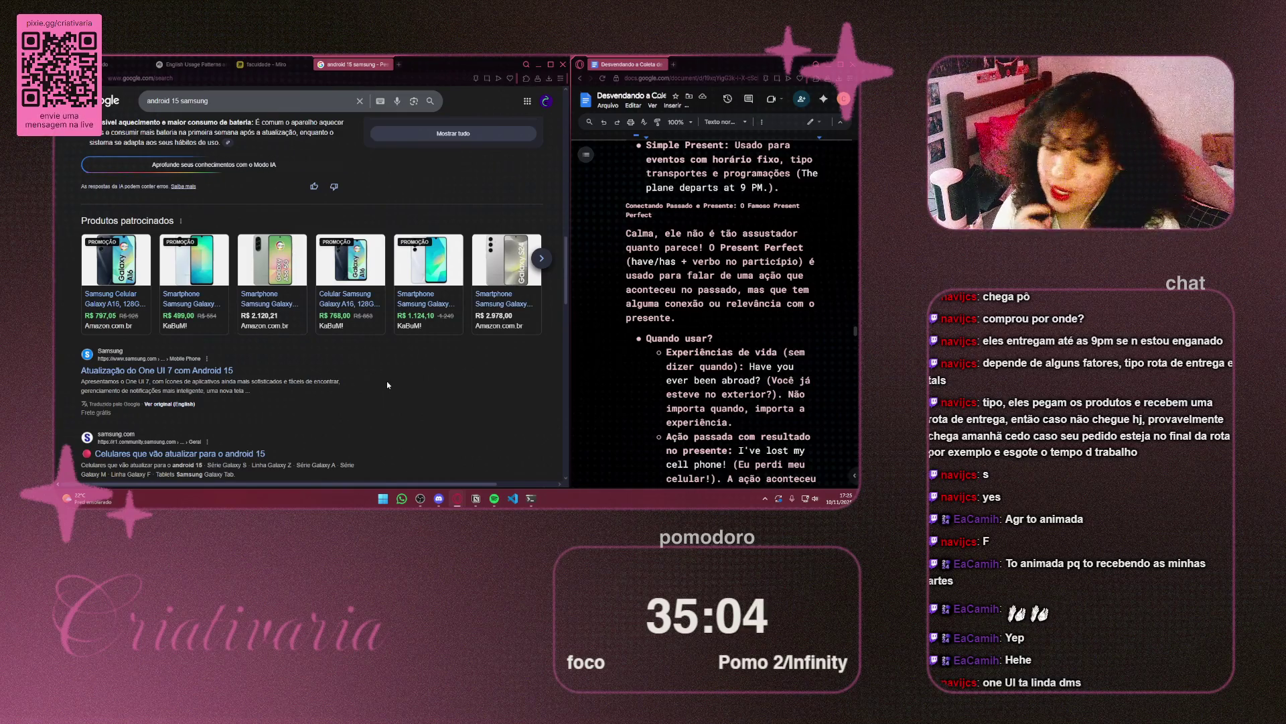
scroll(510, 369, "up", 4)
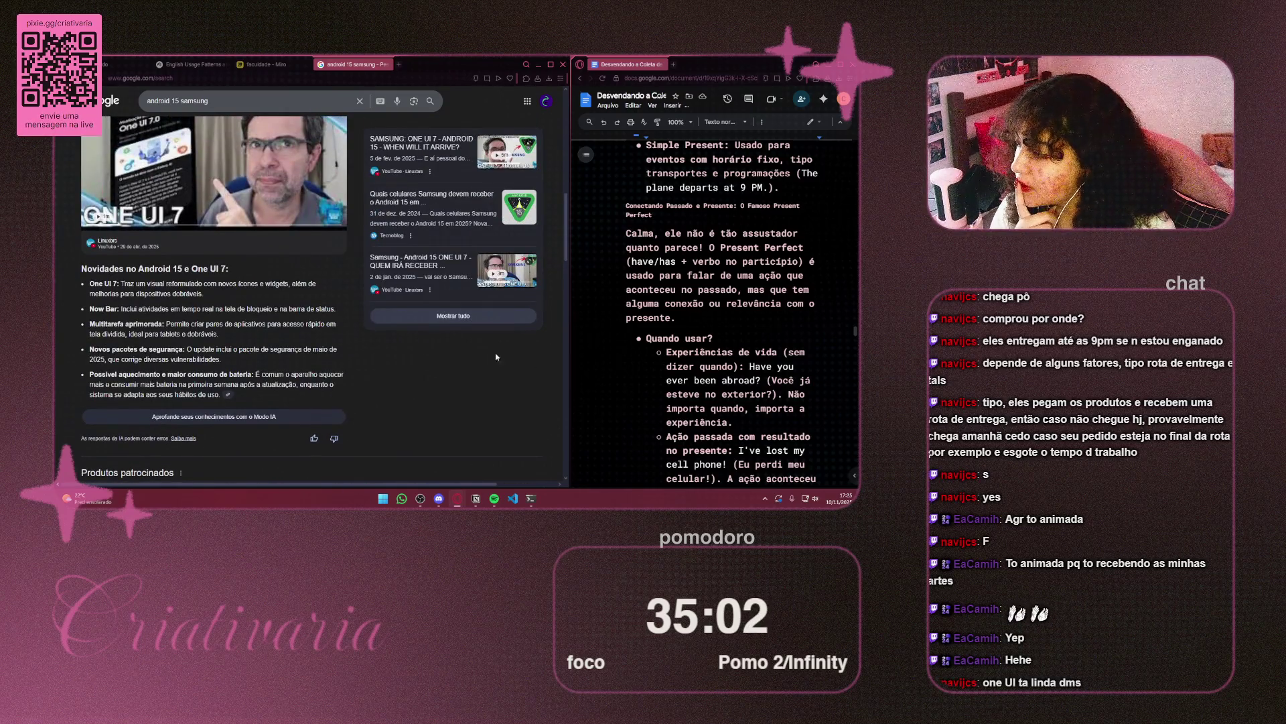
scroll(497, 356, "down", 3)
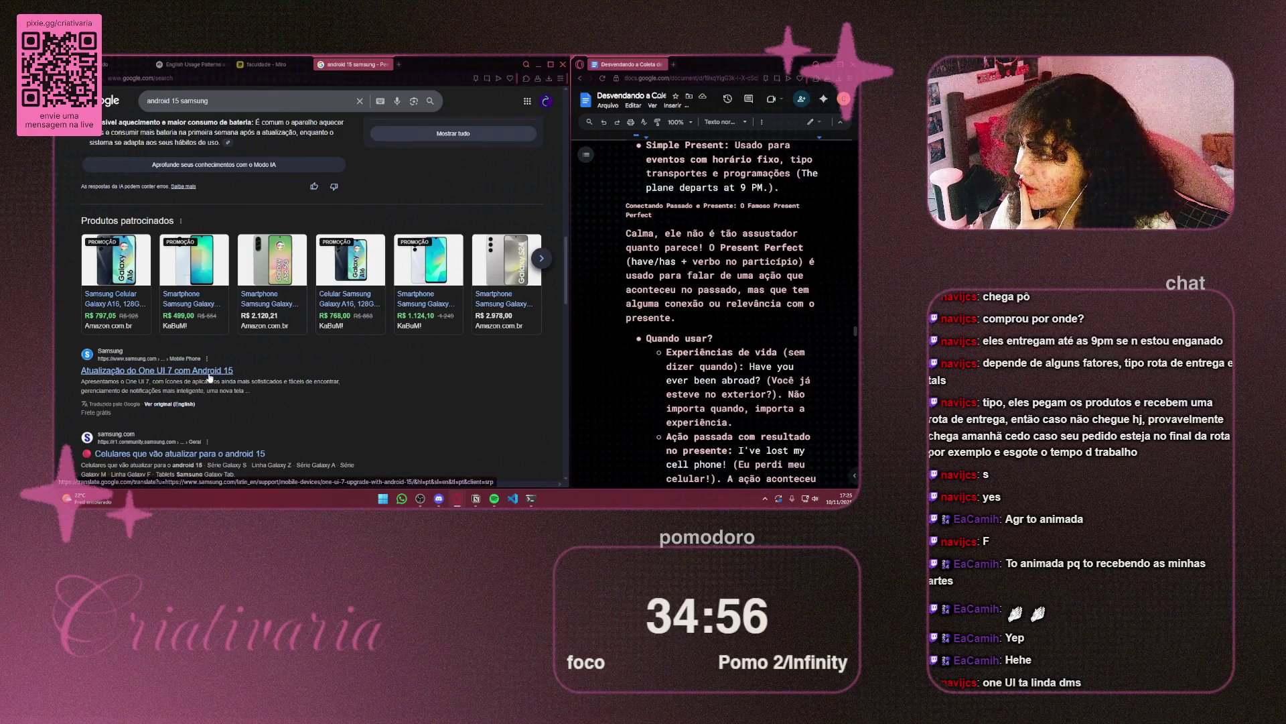
scroll(210, 377, "down", 1)
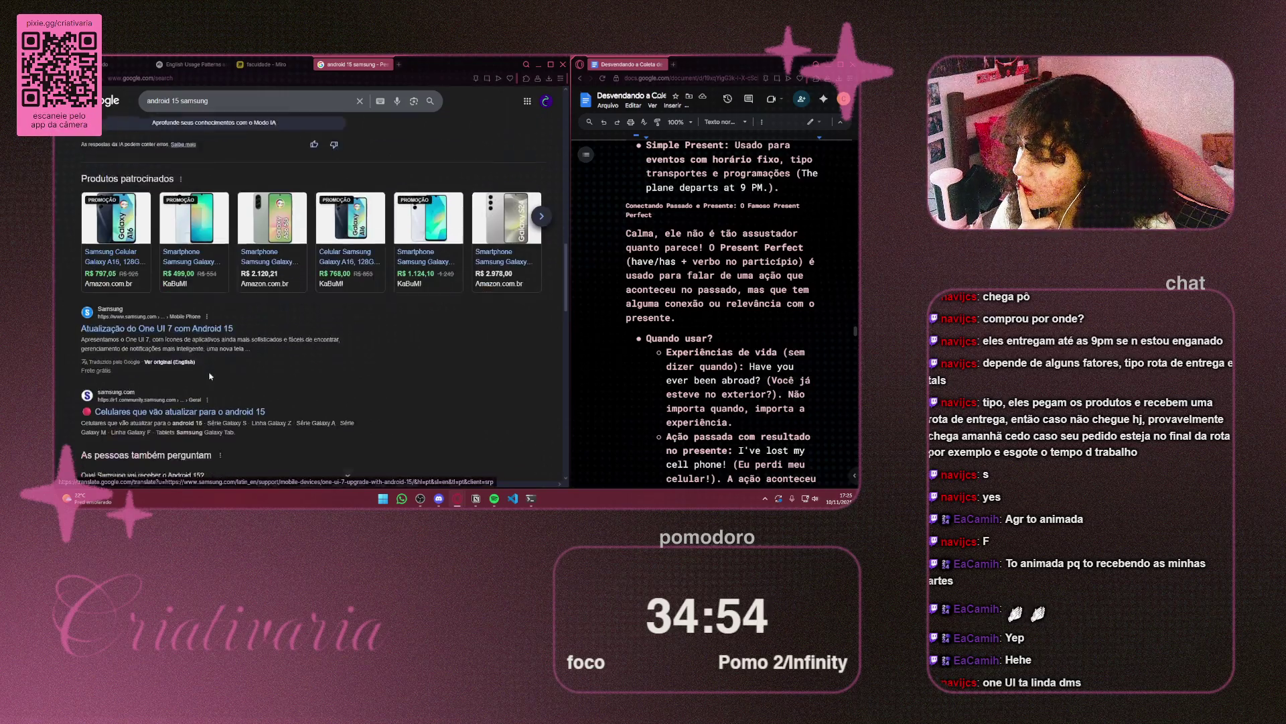
scroll(210, 377, "down", 1)
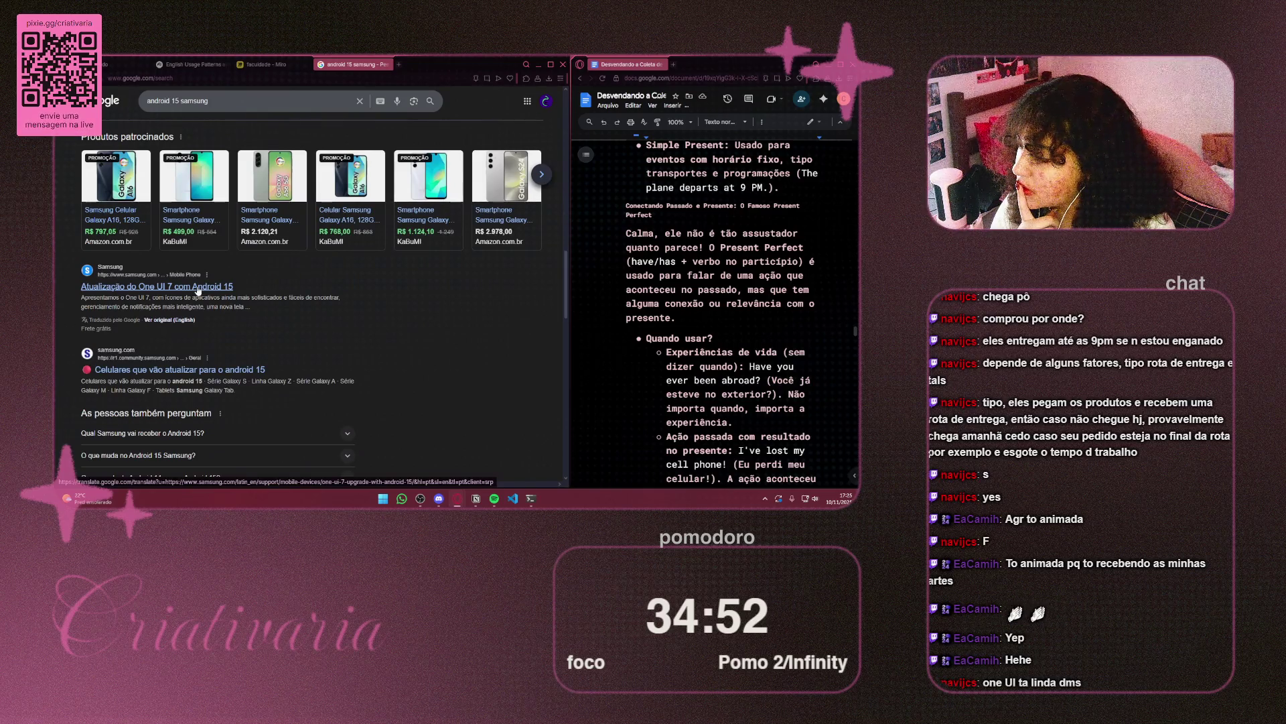
left_click(195, 371)
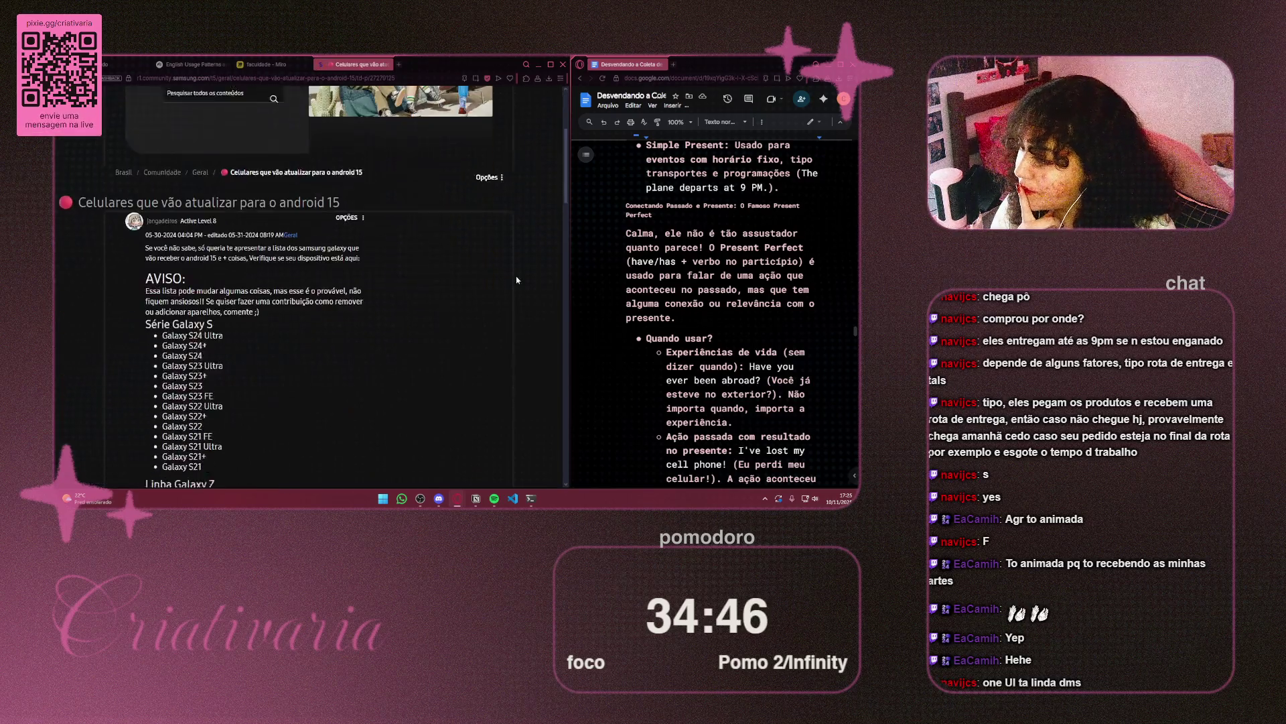
Scroll down the Samsung Community article and briefly highlight the Galaxy A14 (LTE+5G) entry
scroll(535, 277, "down", 2)
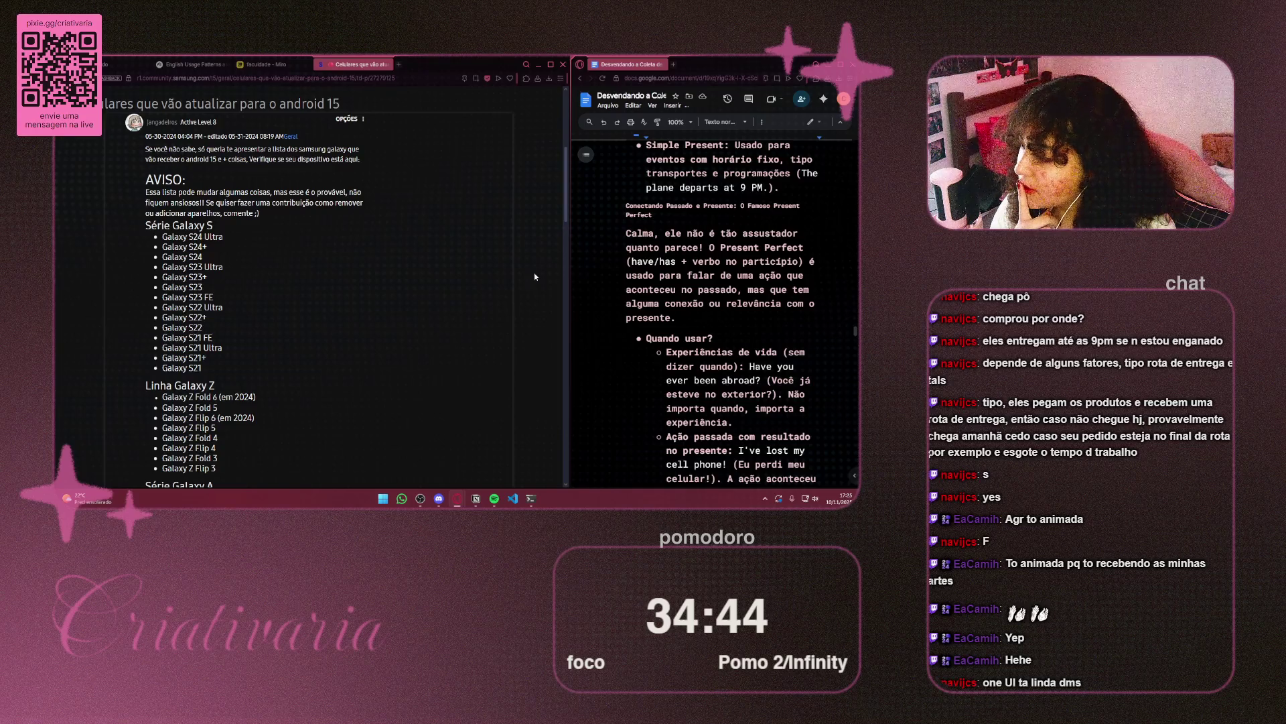
scroll(529, 266, "down", 5)
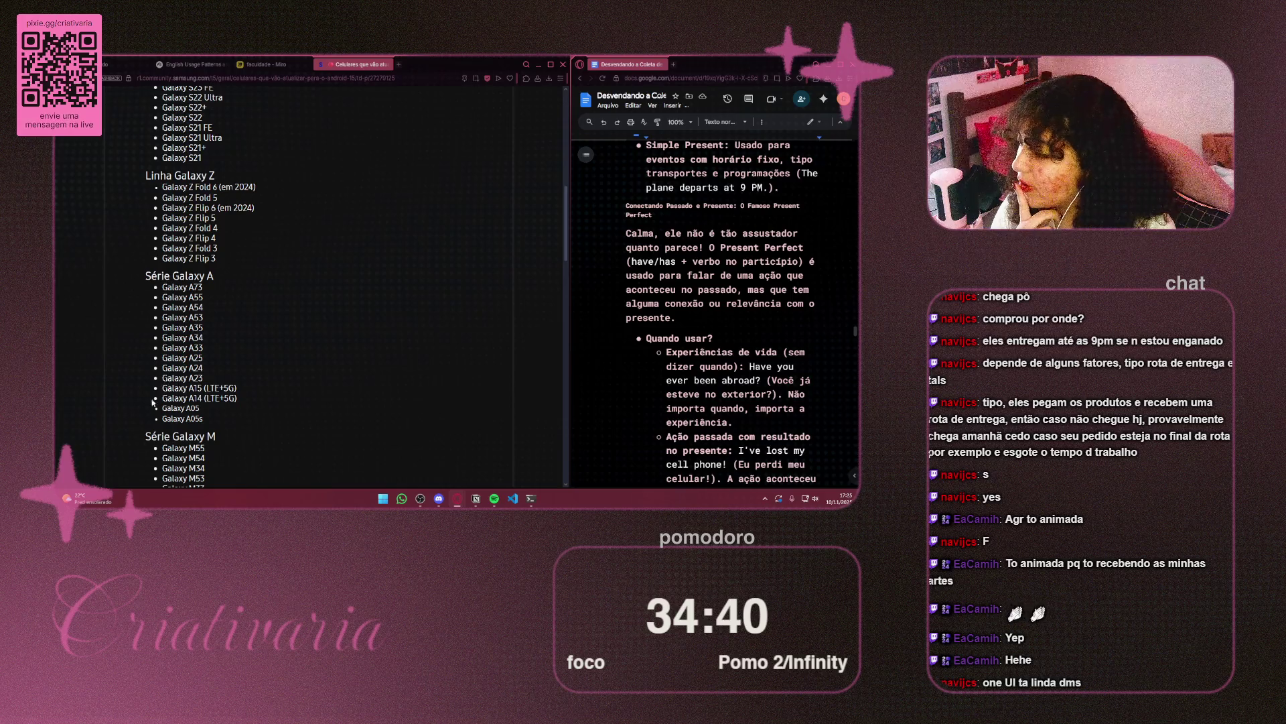
mouse_move(153, 402)
left_mouse_down()
mouse_move(273, 403)
mouse_move(221, 400)
mouse_move(236, 400)
left_mouse_up()
left_click(211, 400)
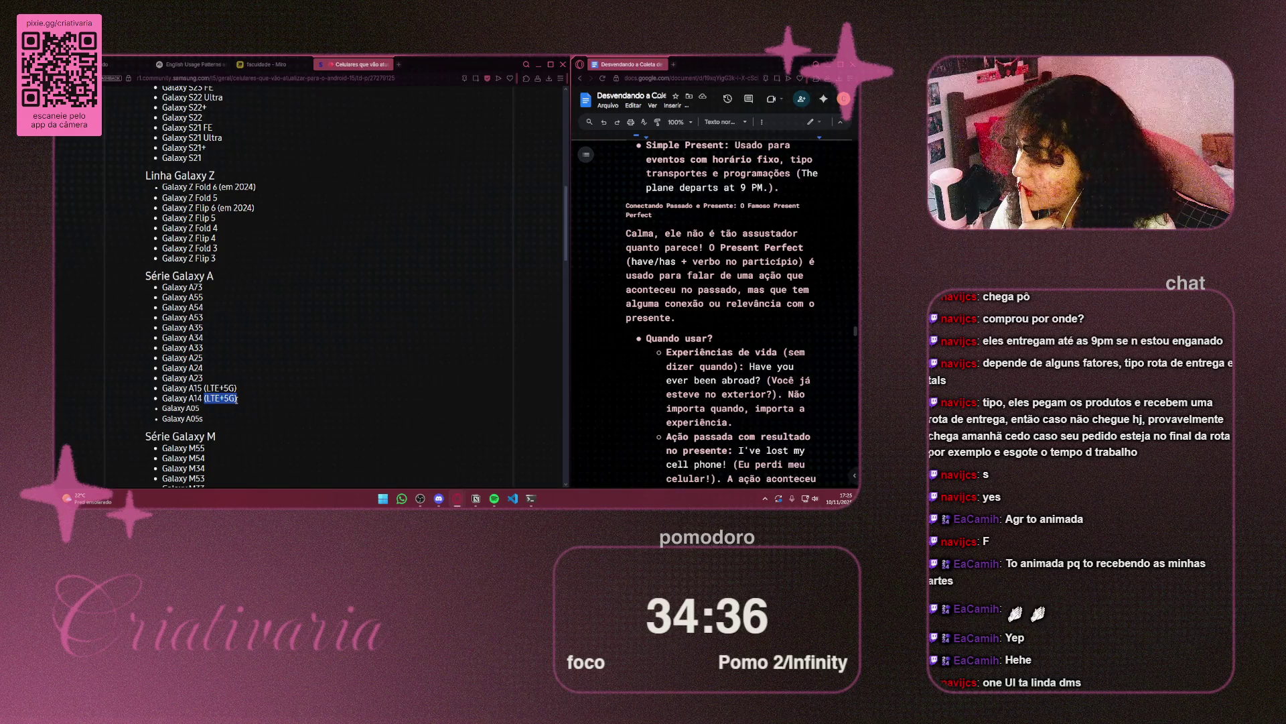
left_click(268, 395)
Scroll to the Galaxy Tab list and select the 'Galaxy Tab A9 e A9+' line
scroll(366, 294, "down", 3)
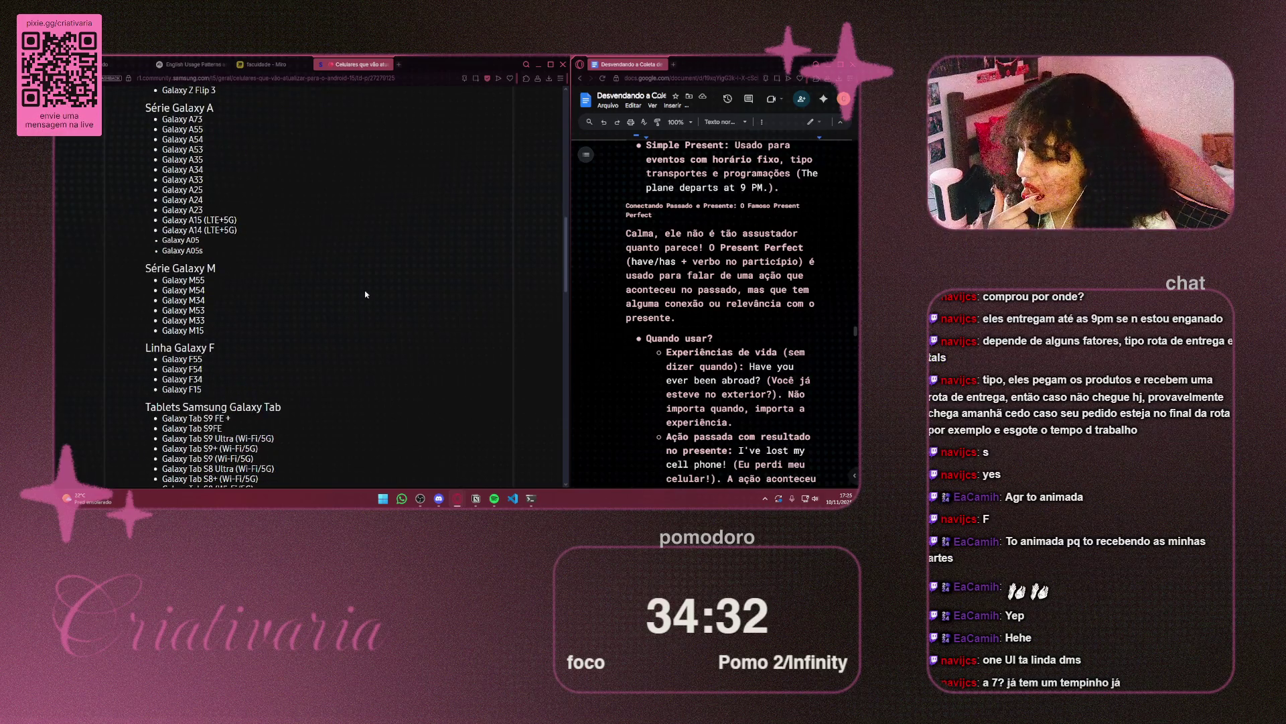
scroll(365, 294, "down", 3)
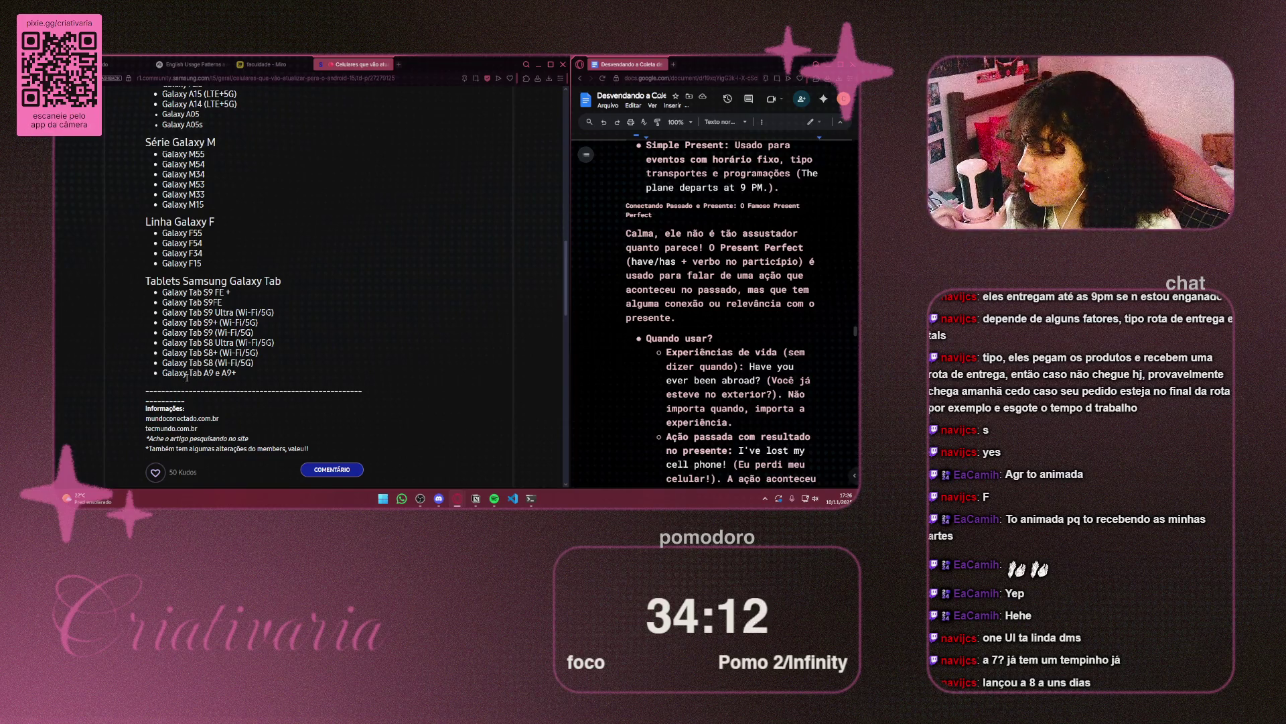
left_click_drag(240, 374, 222, 373)
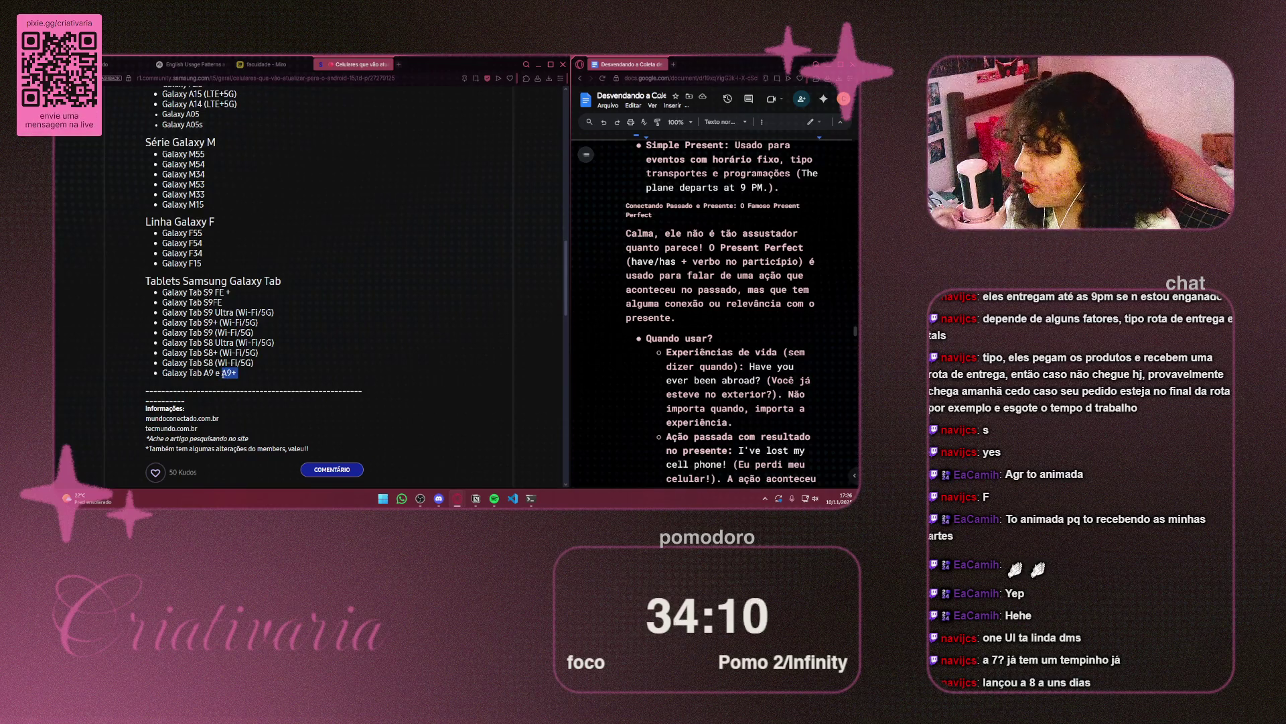
left_click(253, 376)
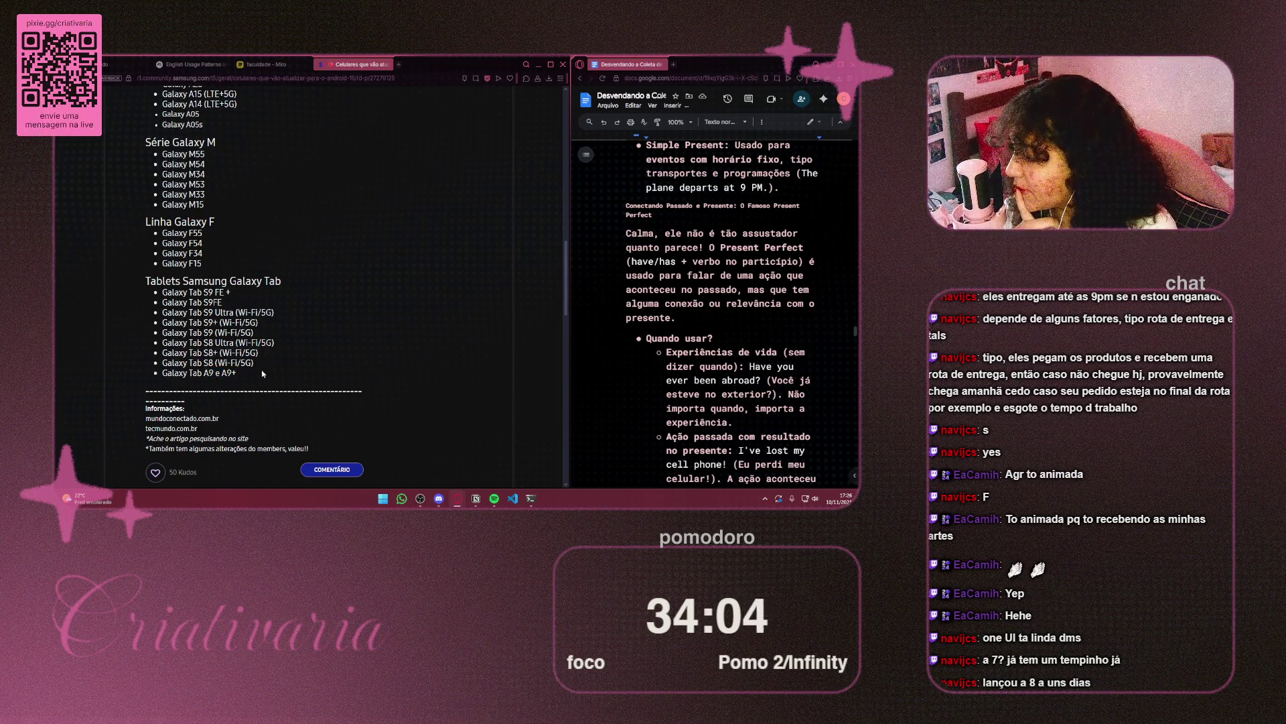
left_click_drag(163, 373, 213, 376)
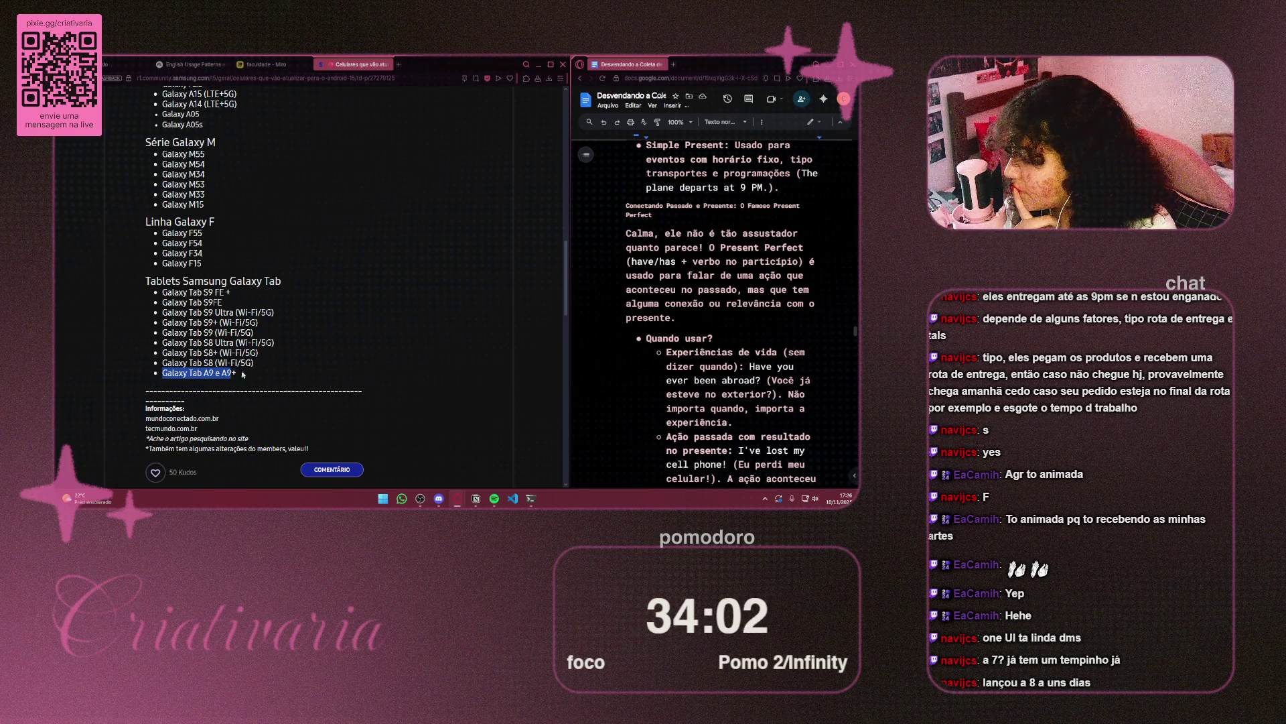
triple_click(233, 375)
left_click_drag(215, 375, 240, 391)
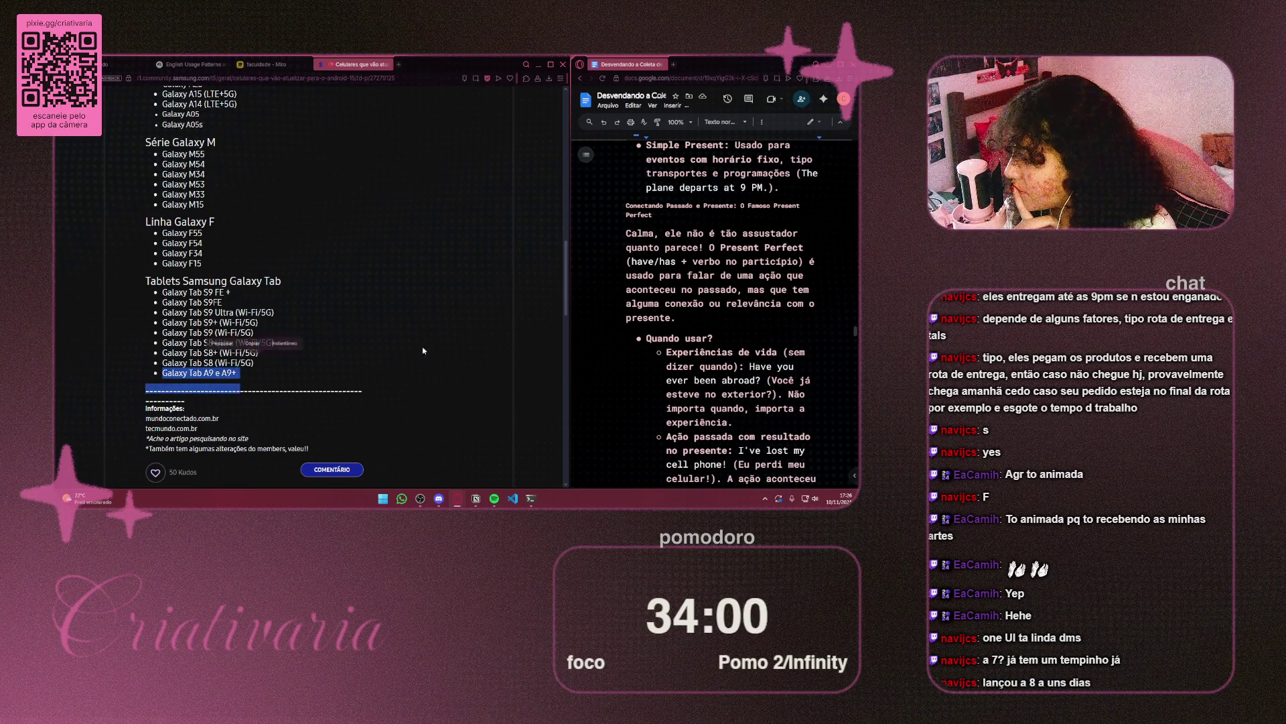
left_click(377, 336)
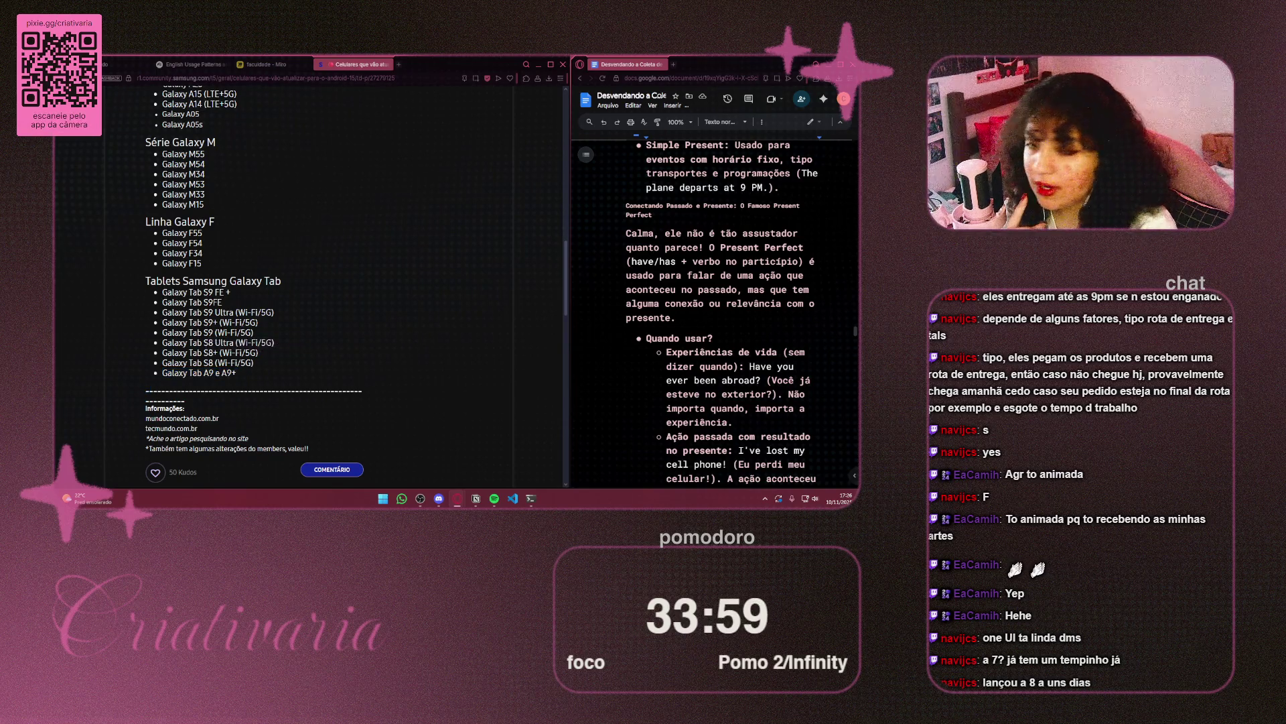
left_click(399, 65)
Search Google for 'galaxy tab A9 +' and scroll through the results
type("galaxy ta")
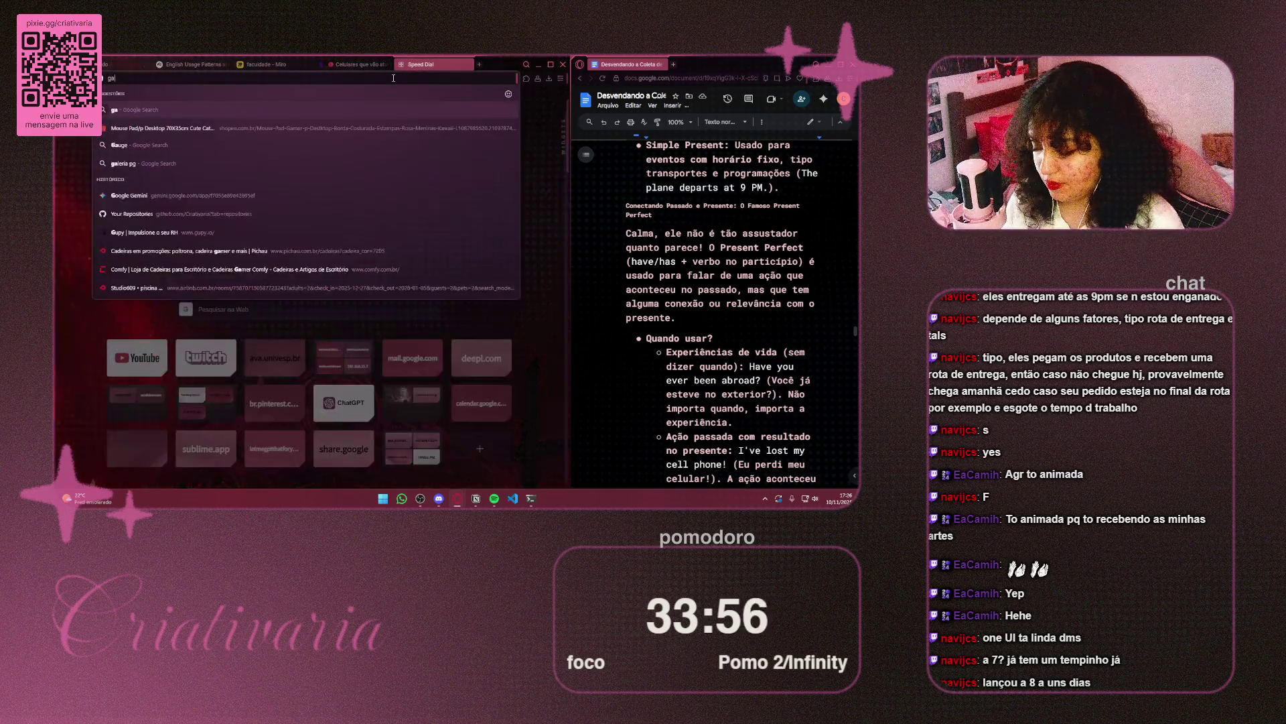
type("b ")
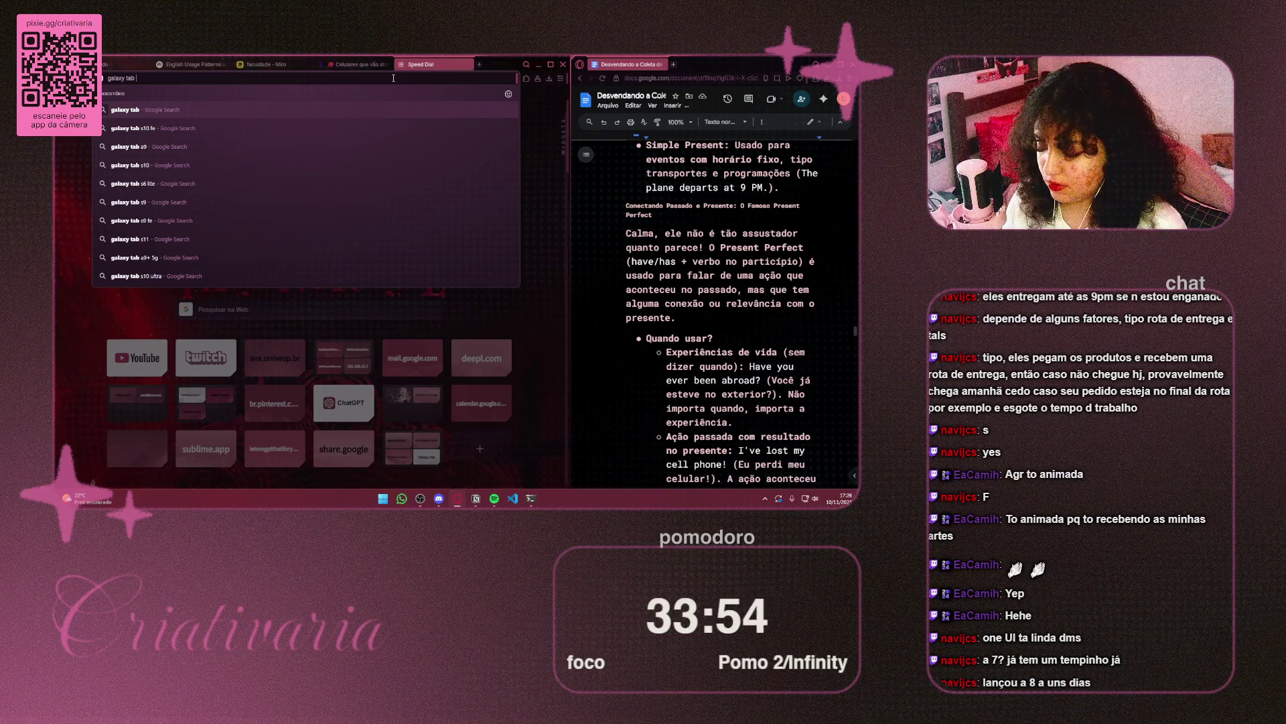
type("A9")
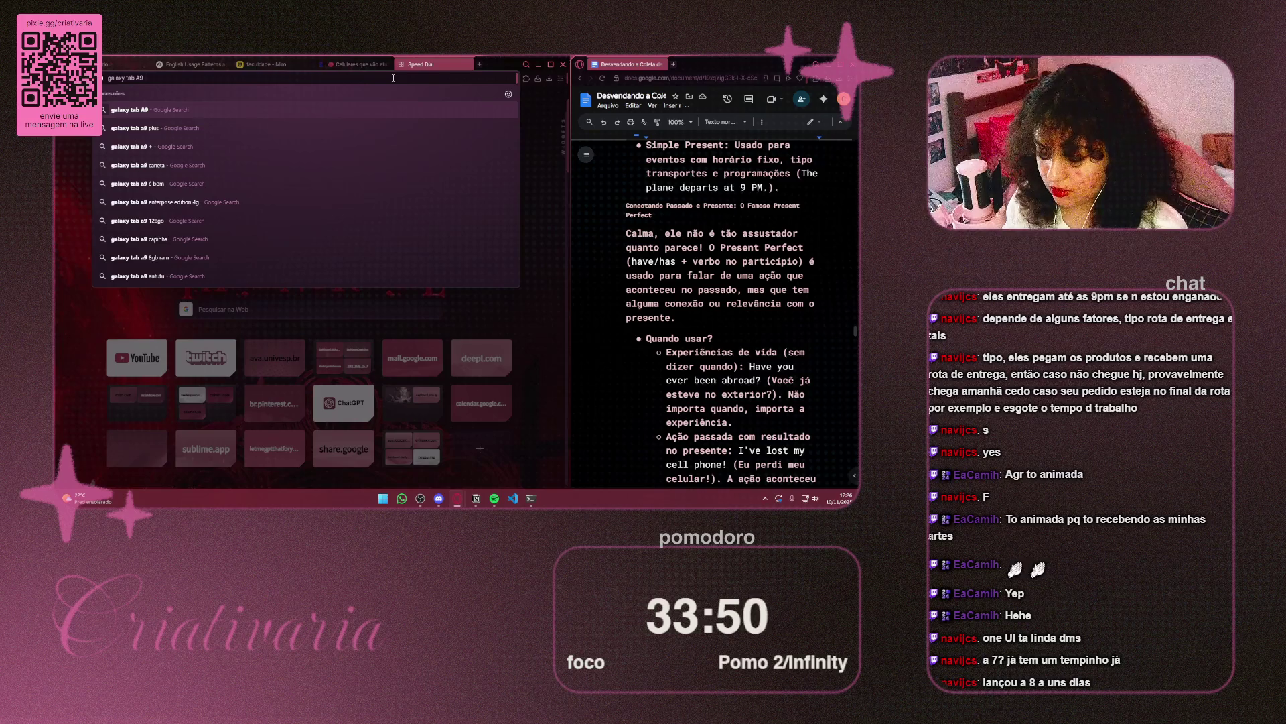
type(" +")
key("Return")
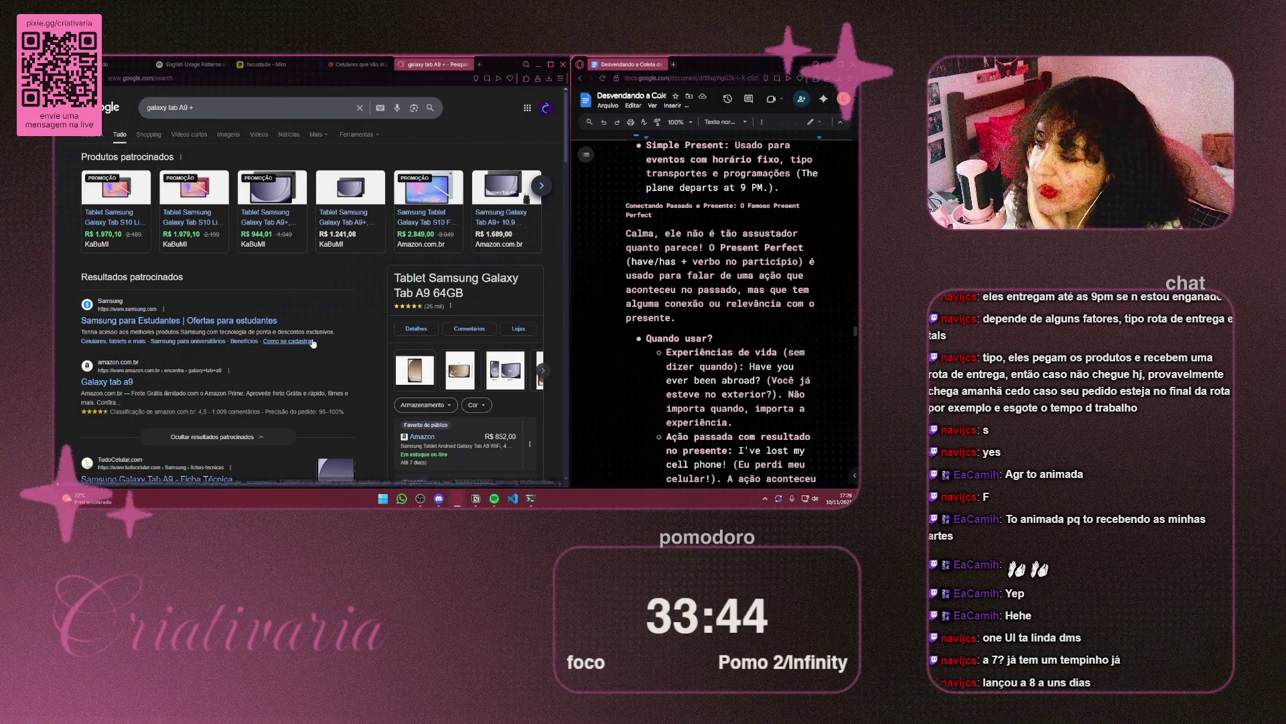
scroll(313, 333, "down", 5)
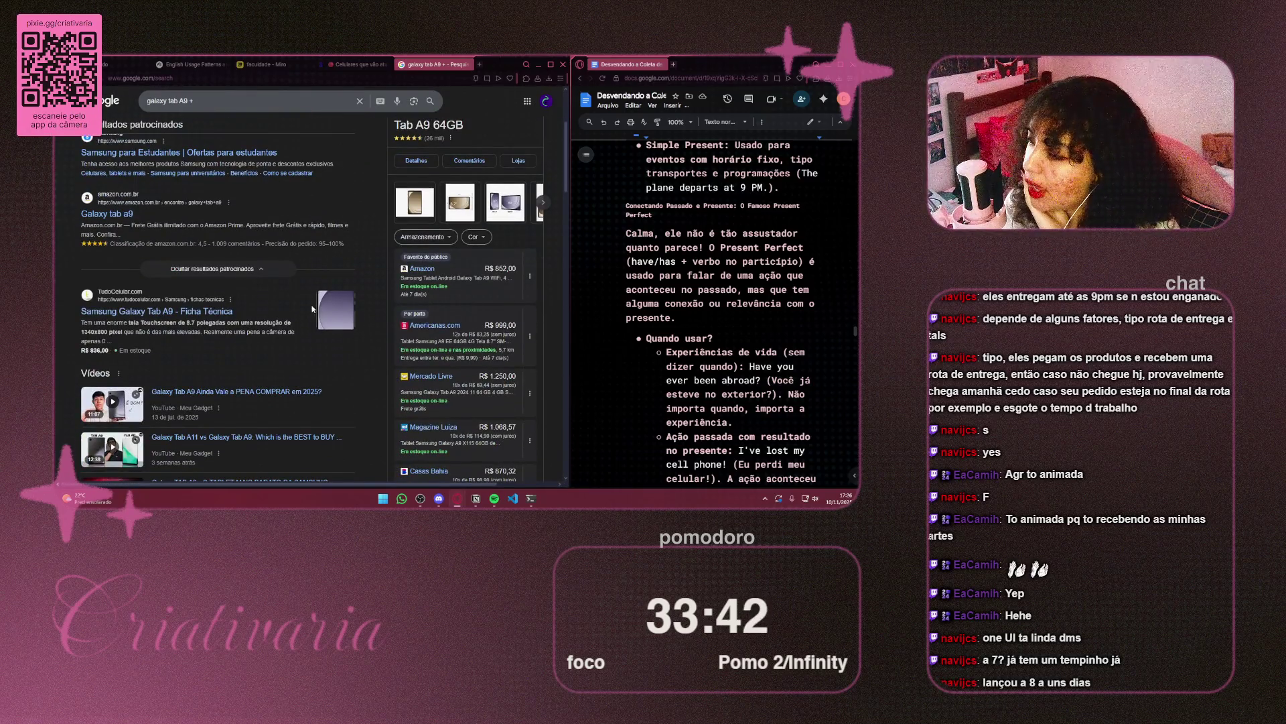
scroll(322, 298, "down", 4)
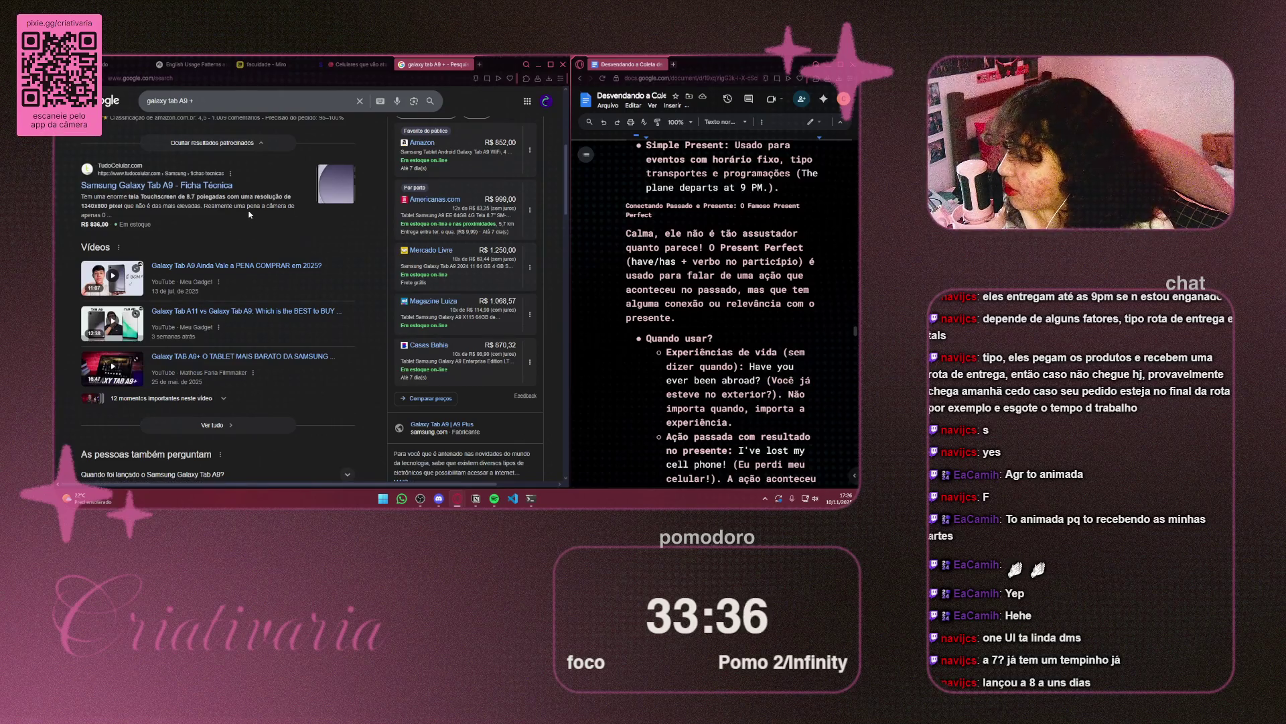
Finish reviewing the results, then close the Google results tab and the Samsung Community tab
scroll(249, 214, "down", 3)
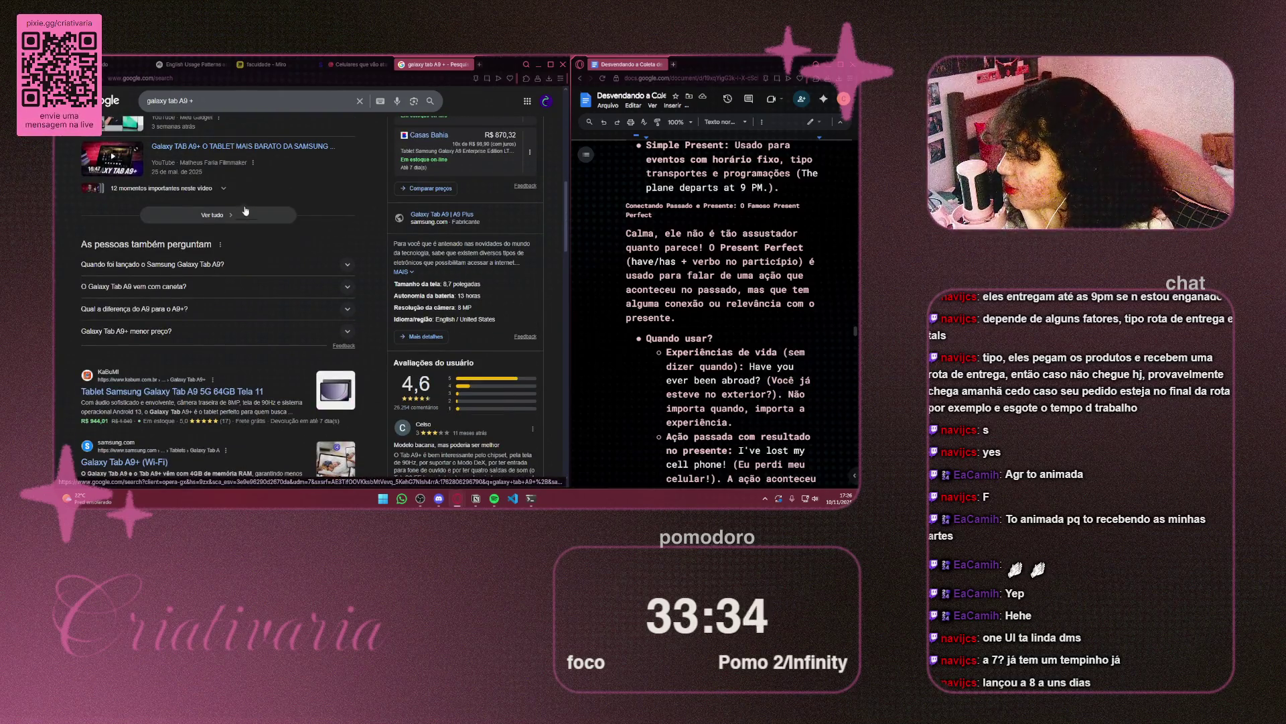
scroll(227, 201, "down", 2)
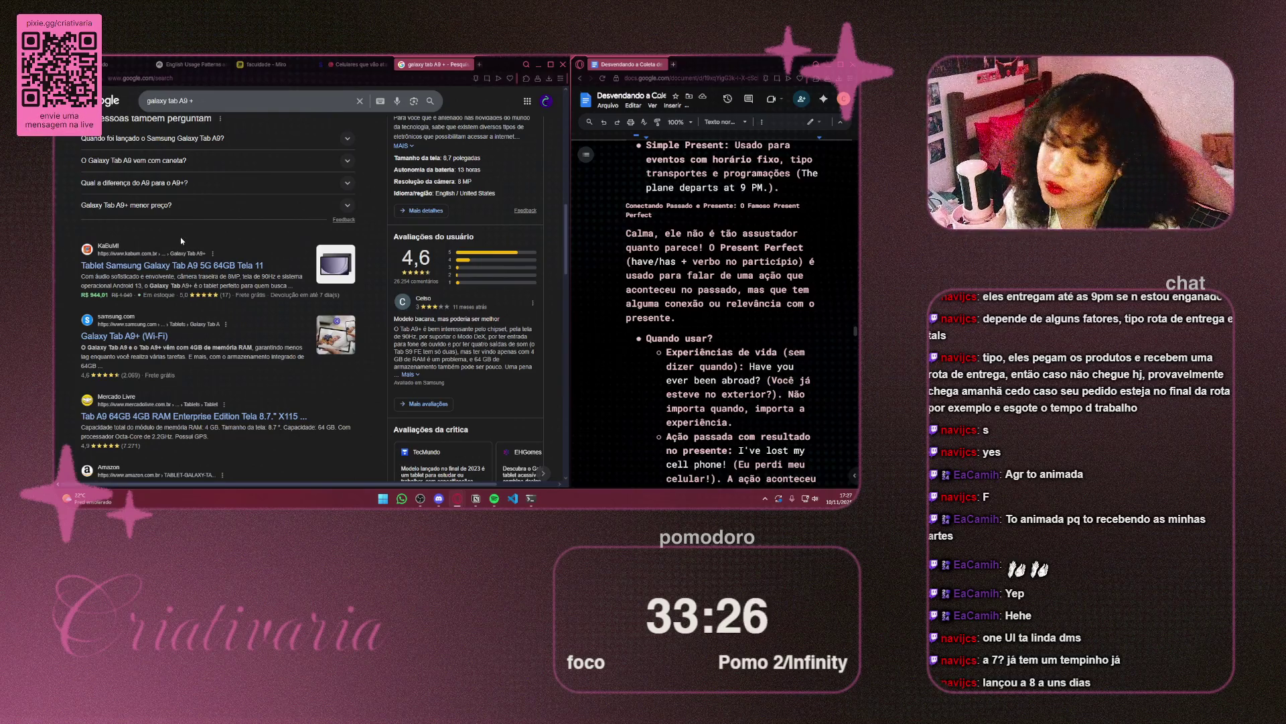
scroll(300, 290, "up", 10)
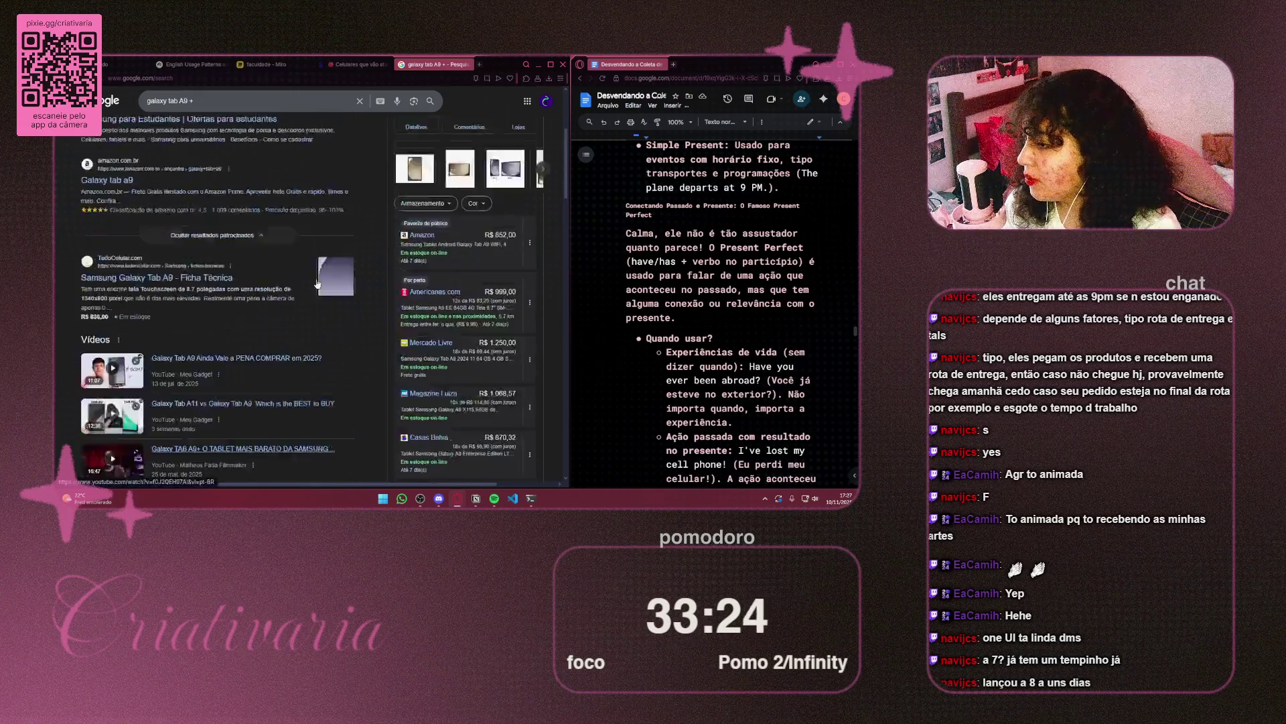
left_click(469, 65)
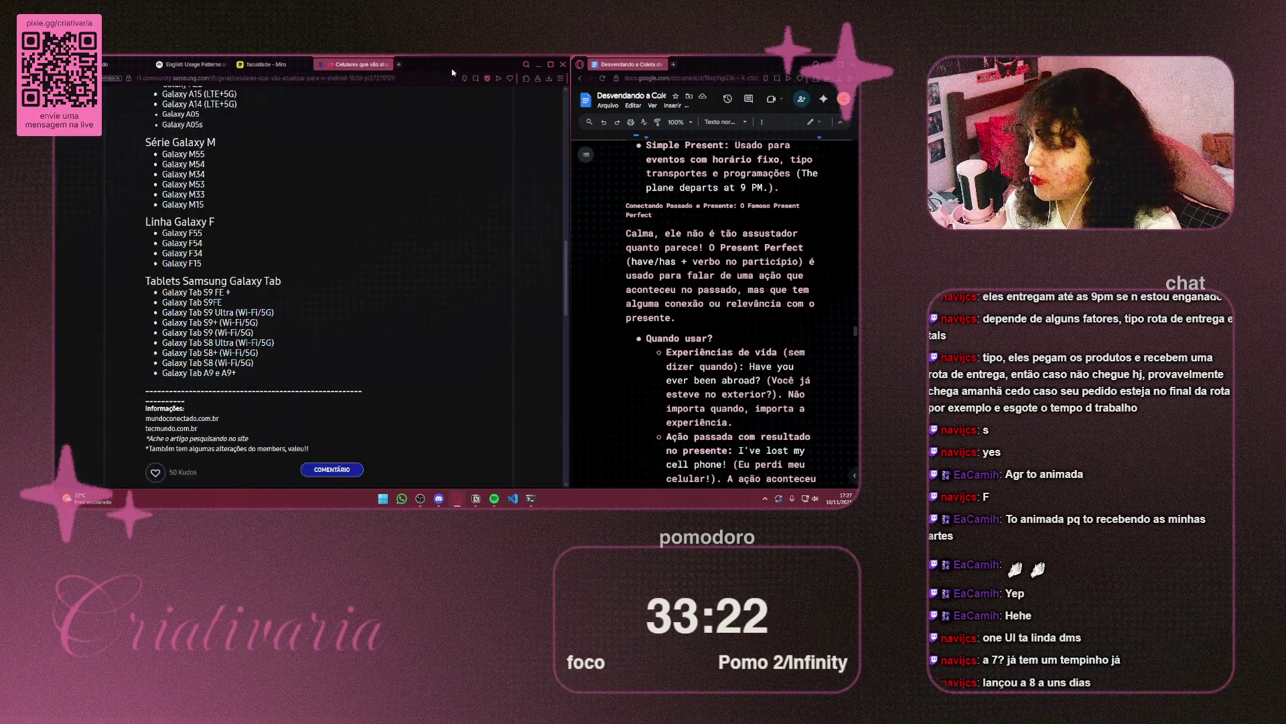
left_click(385, 64)
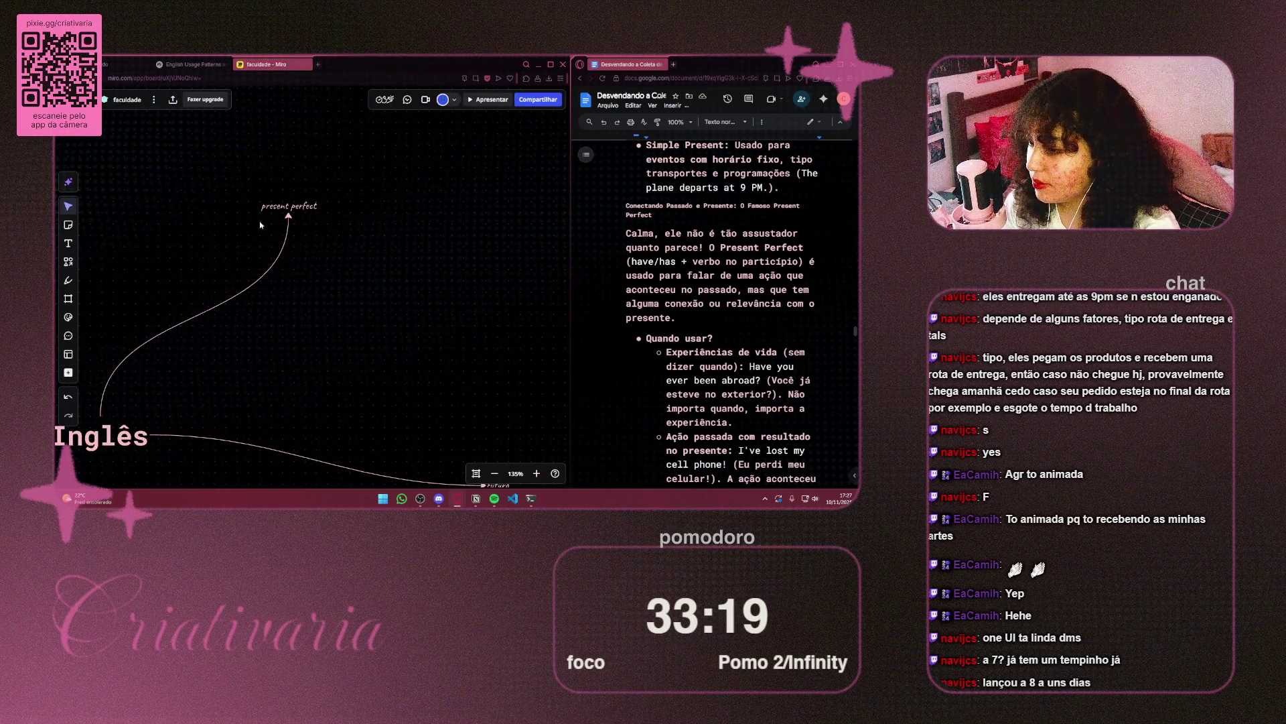
Reattach the curved link to present perfect's left side and extend its label with '(Passado e present)'
left_click(288, 216)
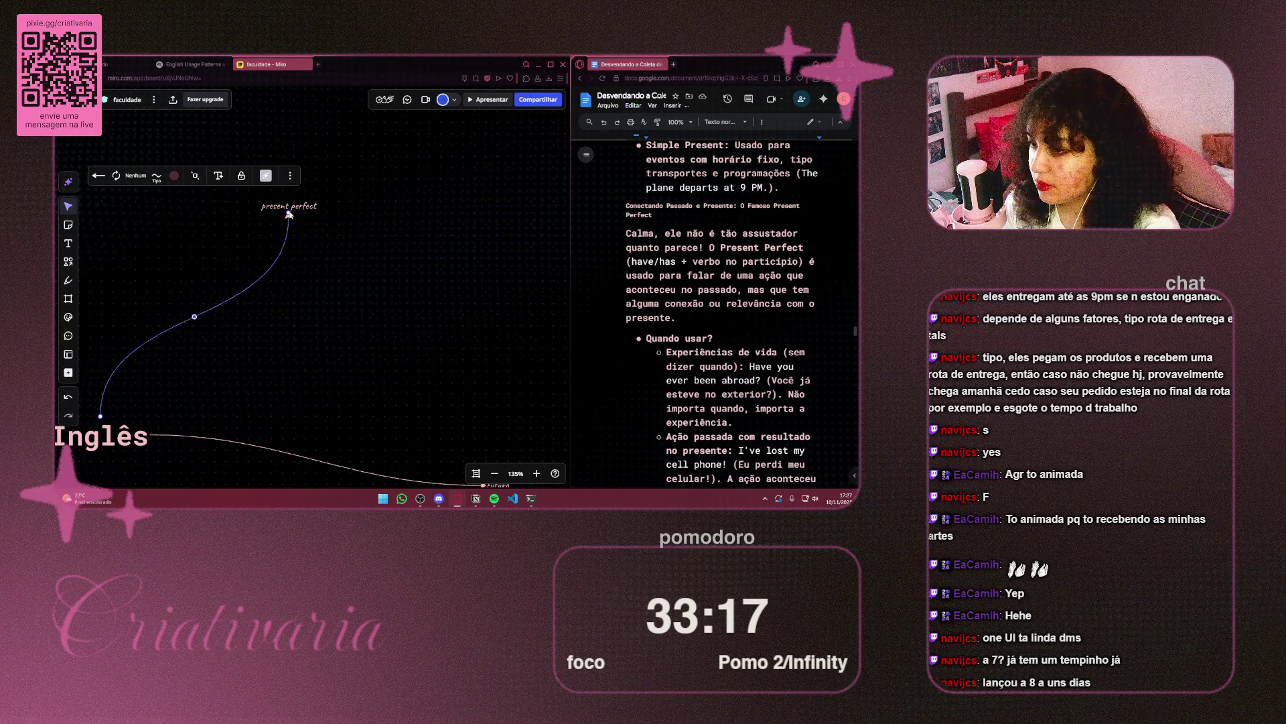
left_click_drag(288, 214, 258, 208)
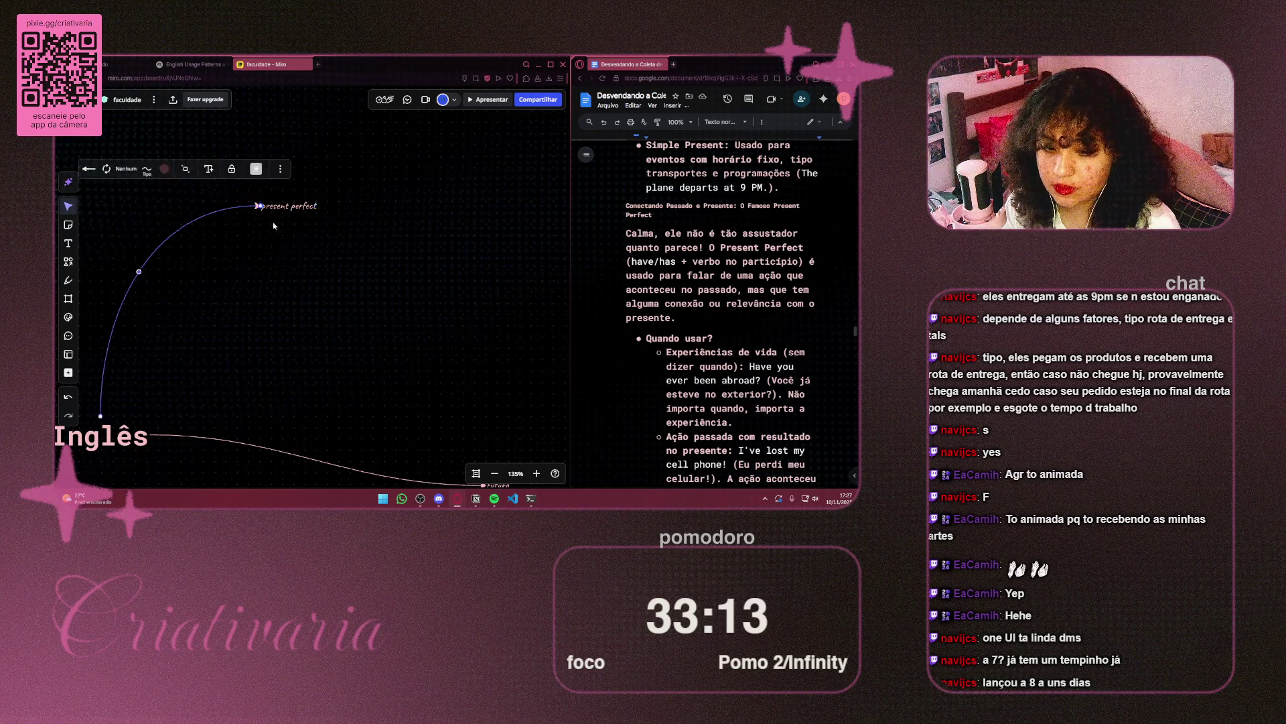
left_click(261, 207)
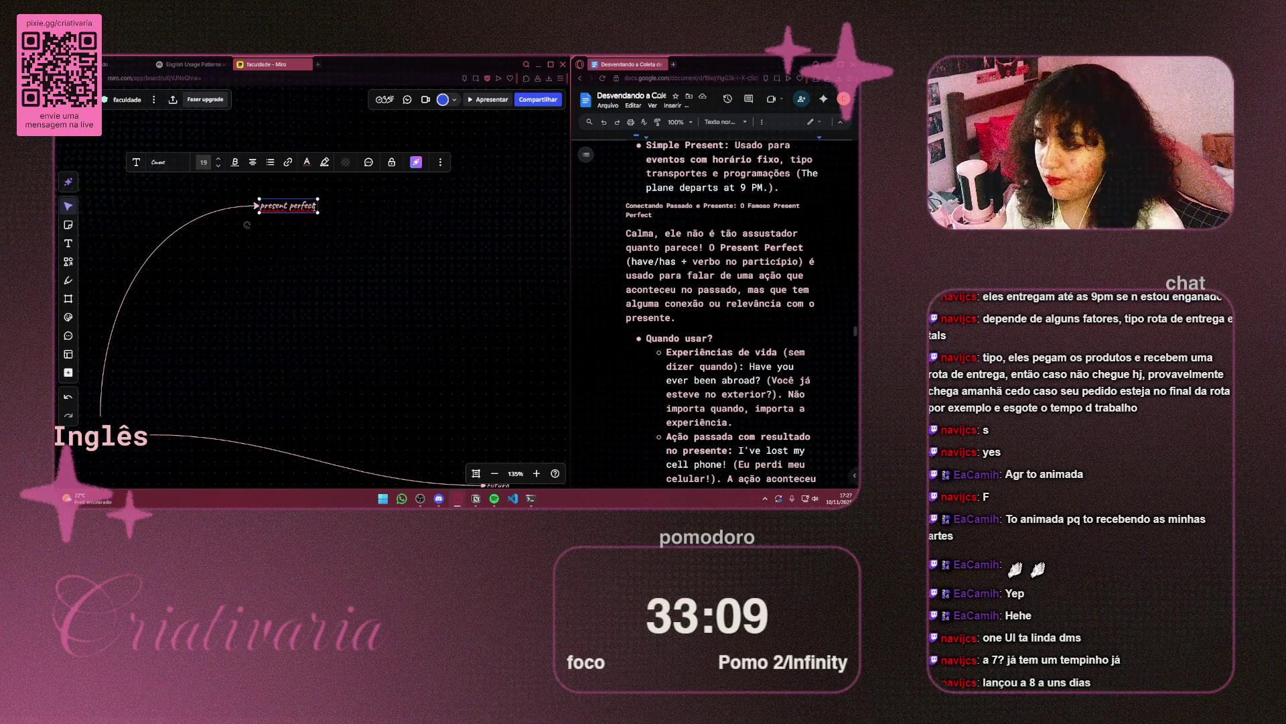
type("(")
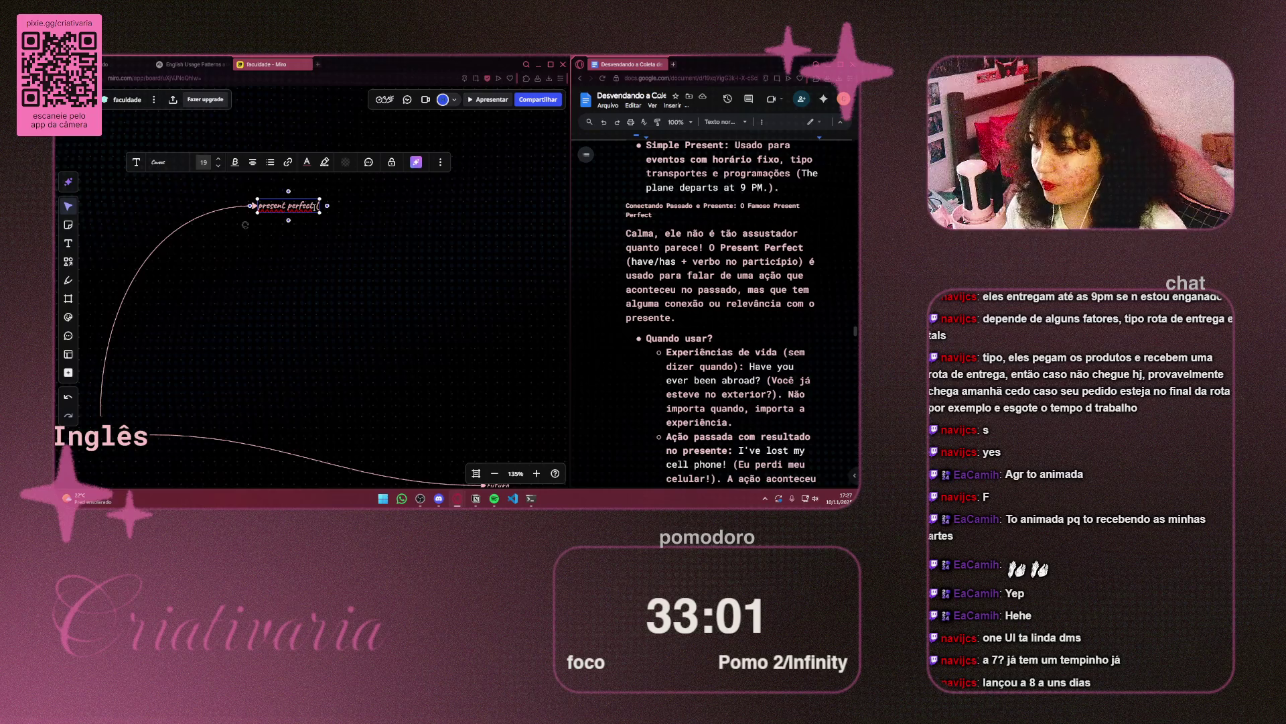
type("P")
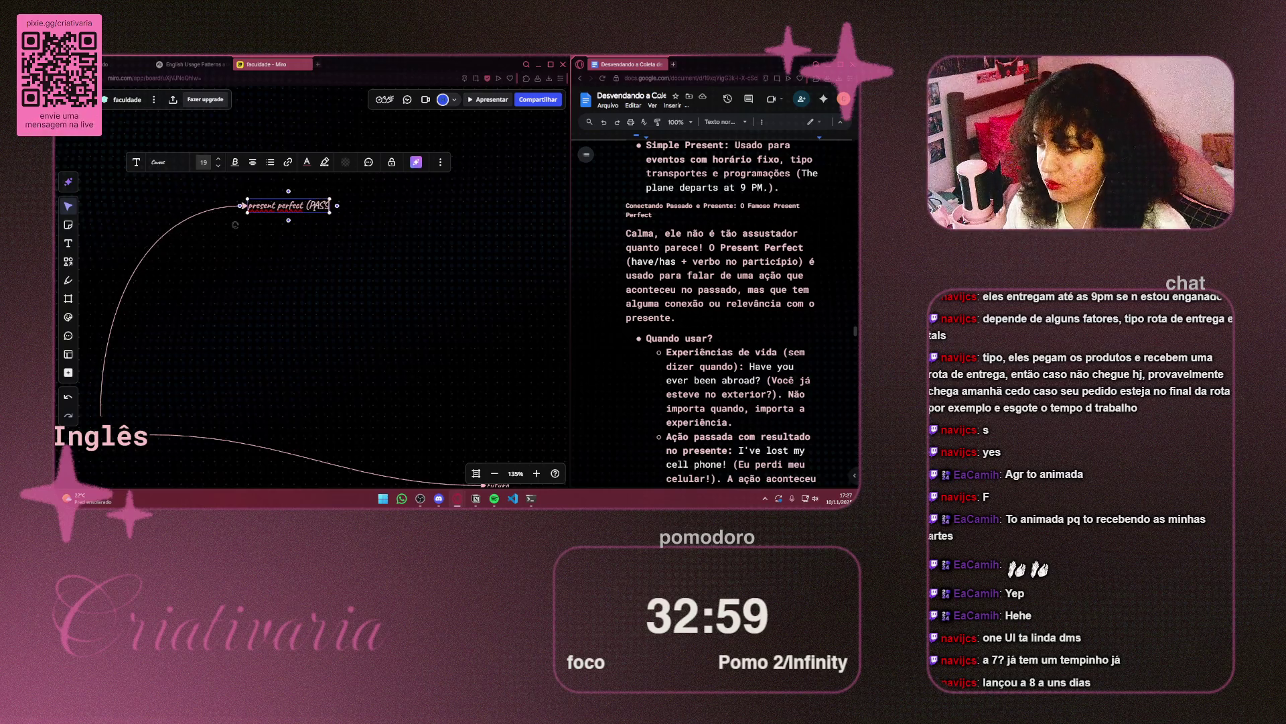
type("assa")
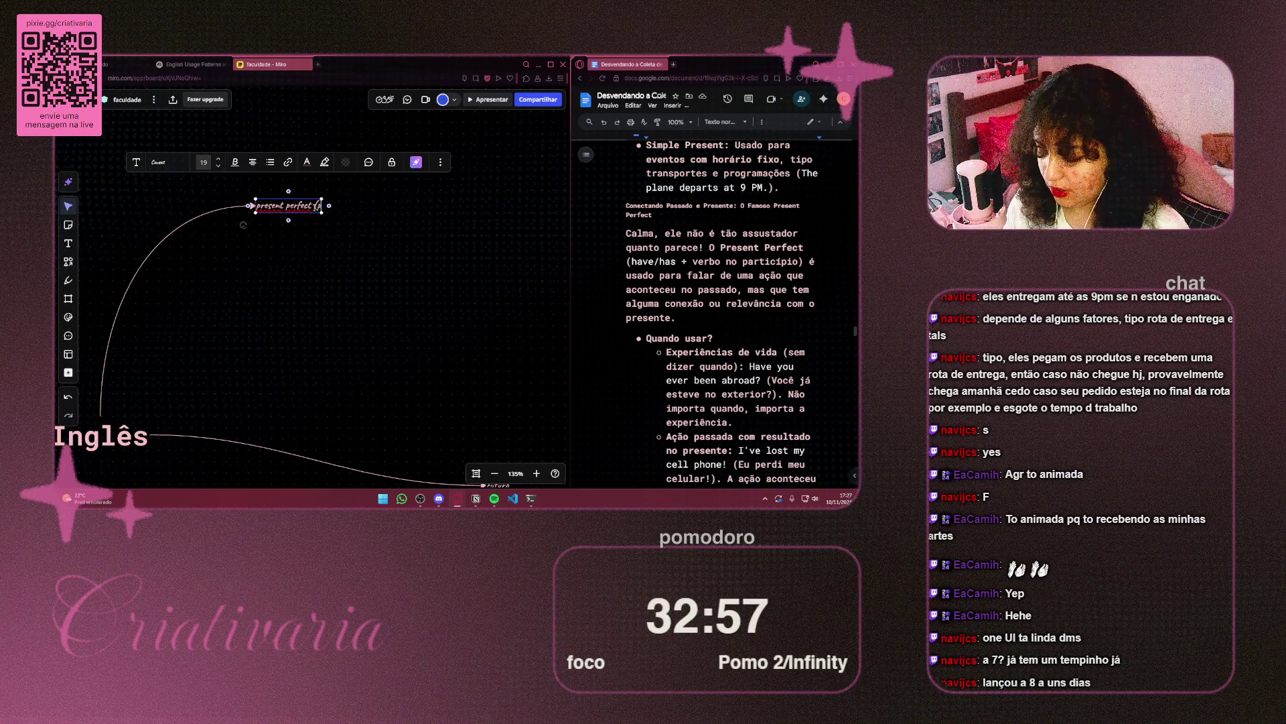
type("do e")
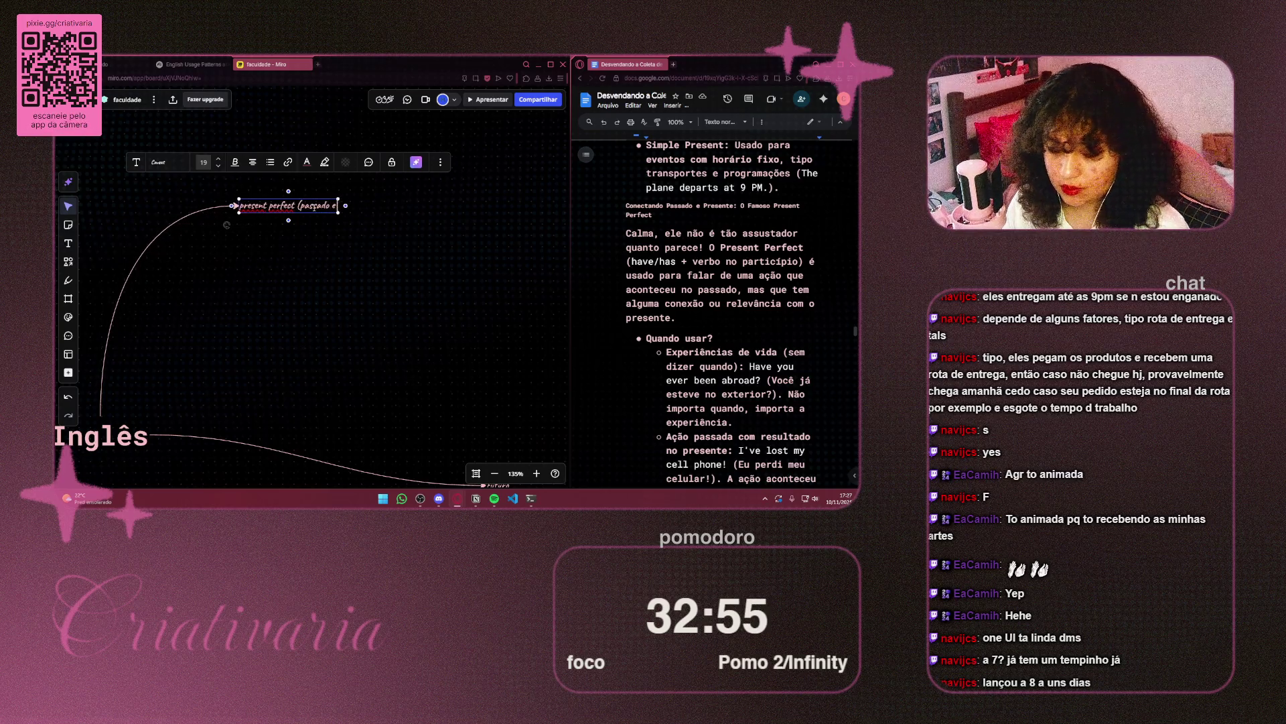
type(" presen")
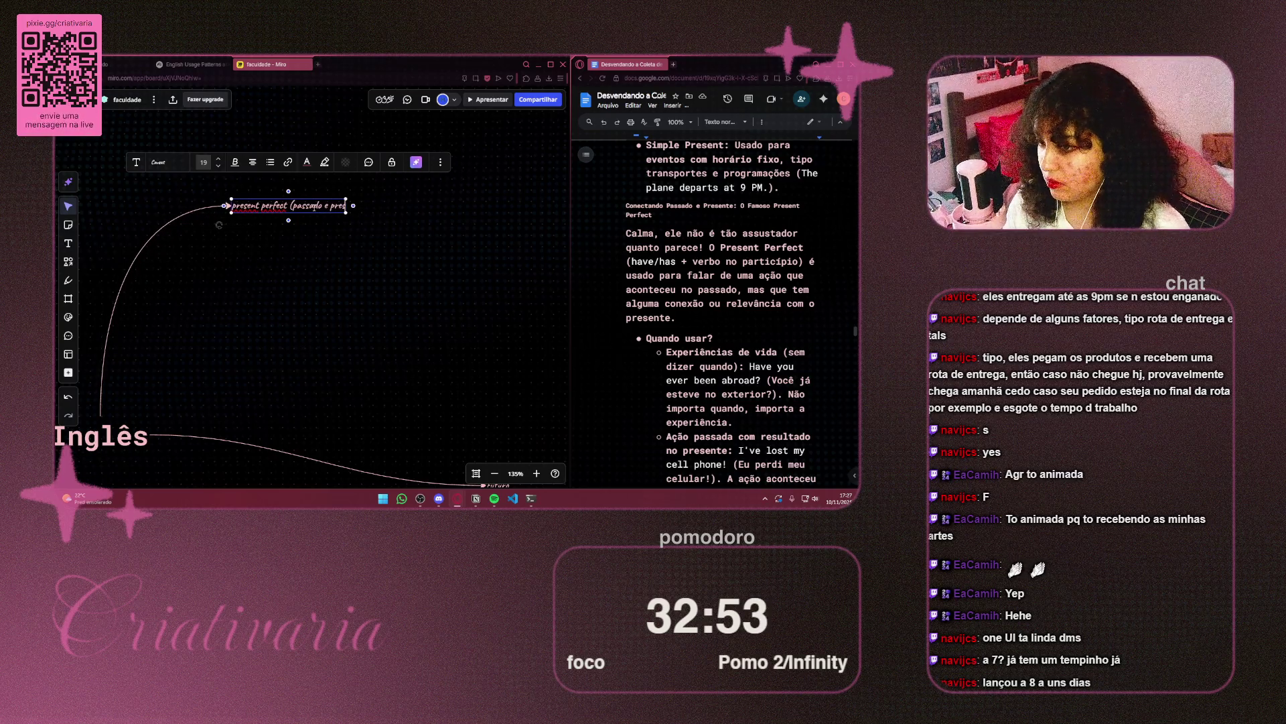
type("t)")
key("Escape")
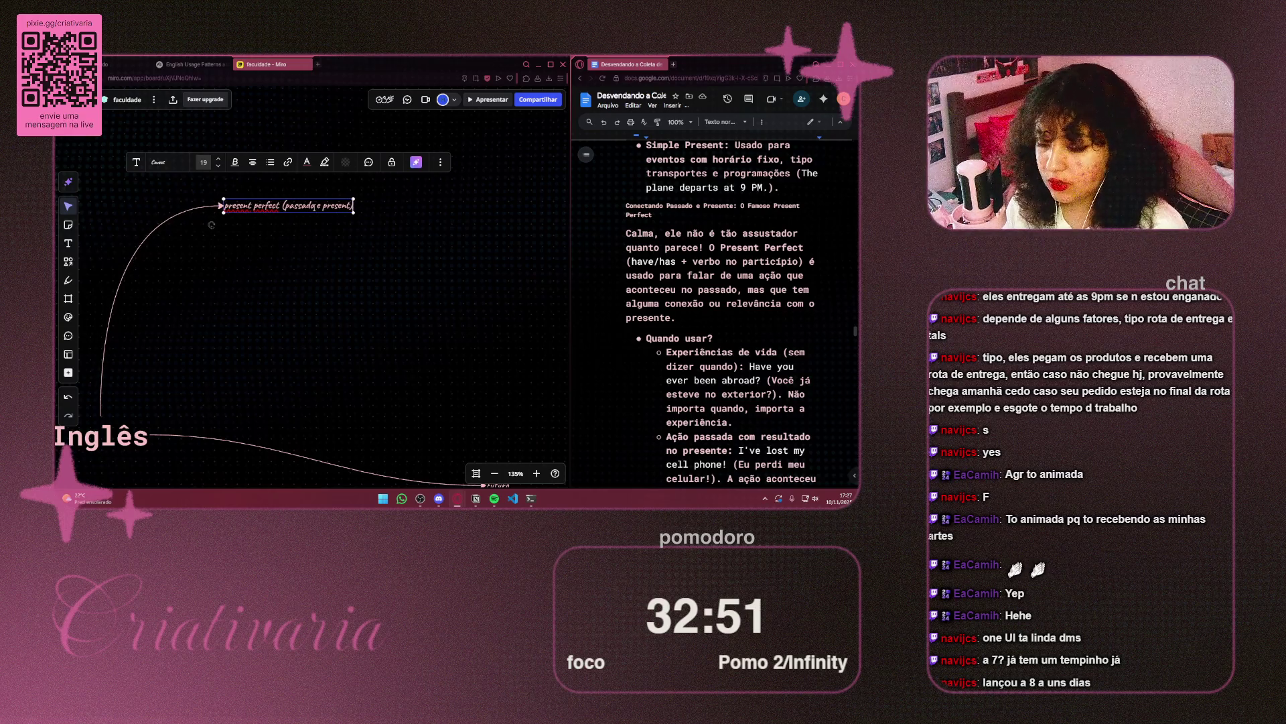
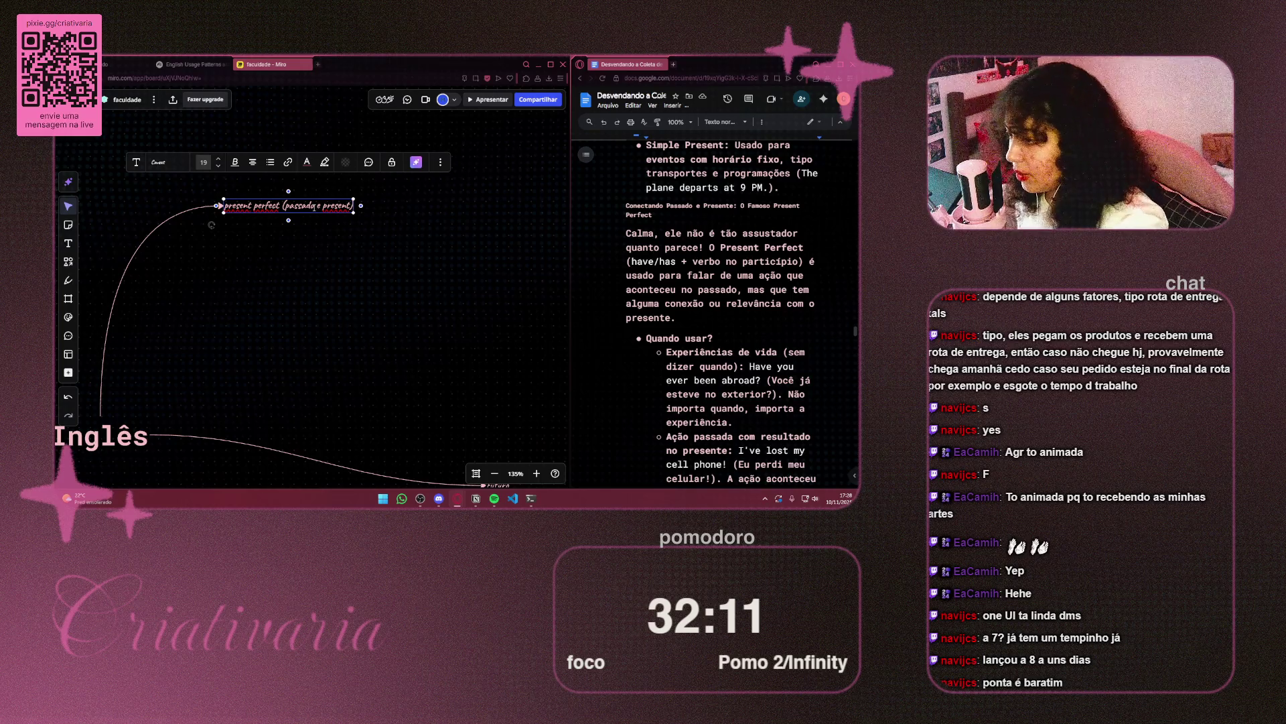
Duplicate the present perfect label and place the copy just beneath the original
left_click(383, 248)
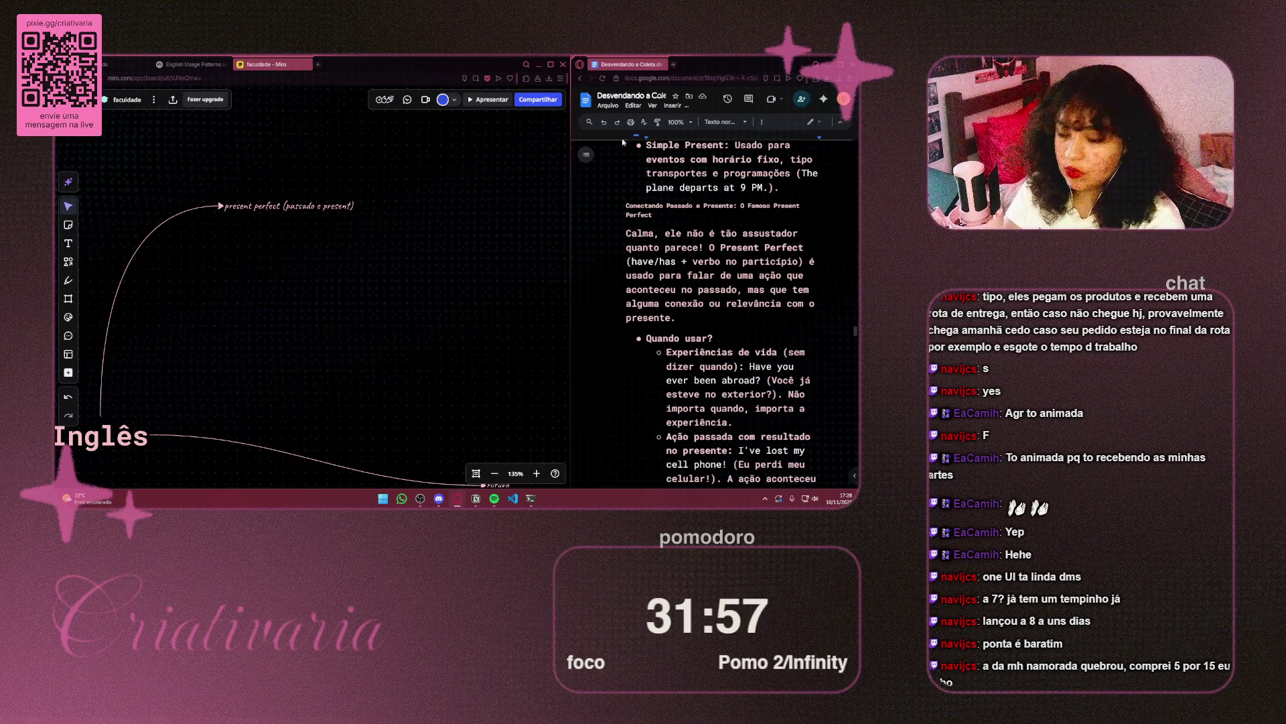
left_click(327, 213)
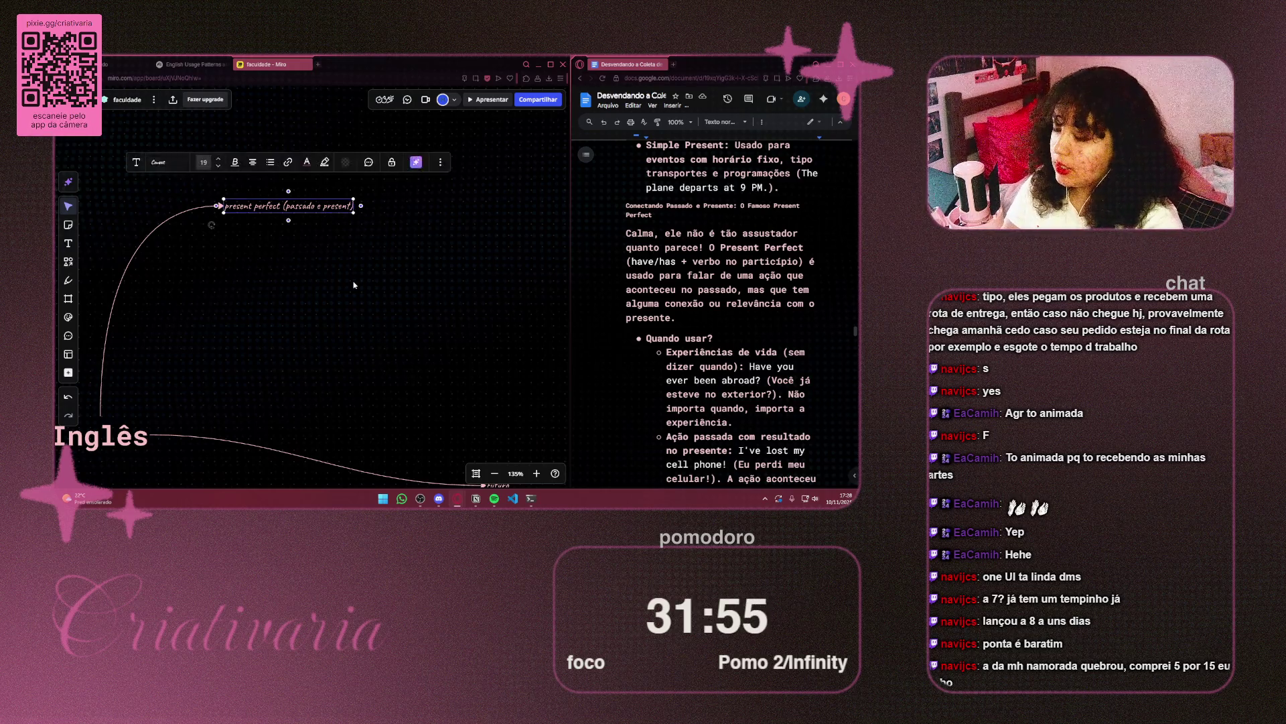
left_click(357, 294)
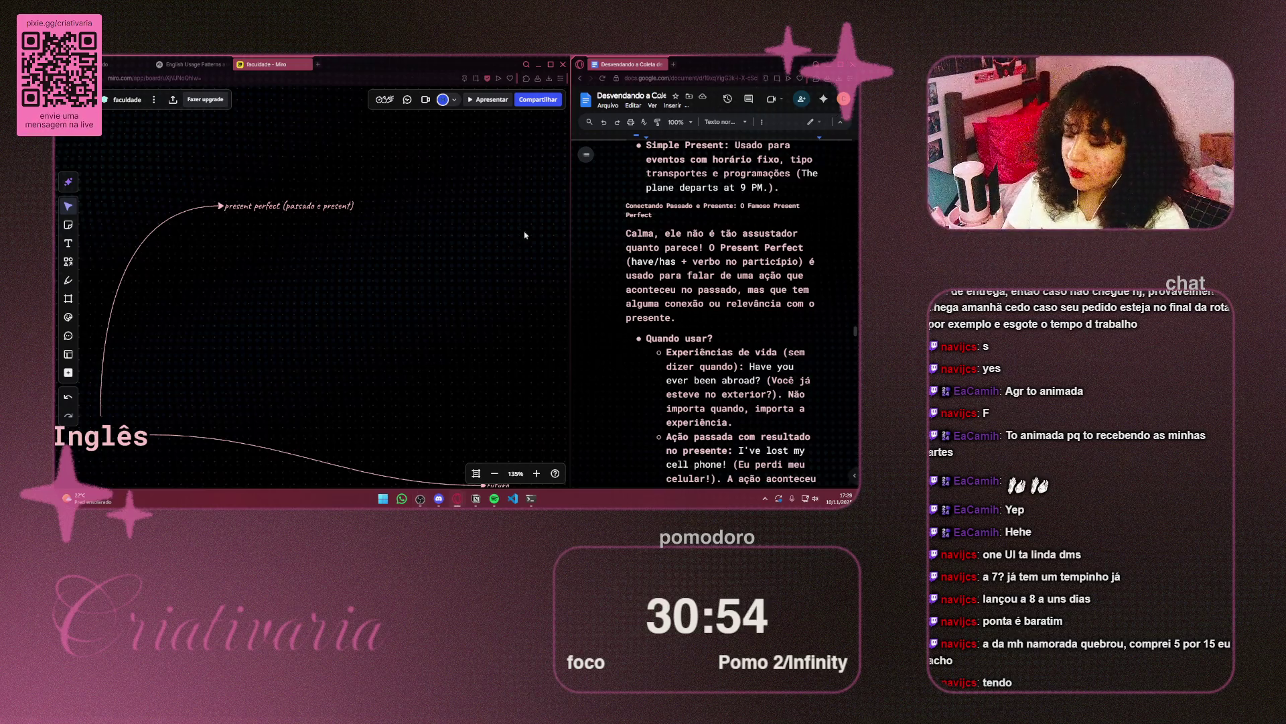
mouse_move(333, 275)
left_mouse_down()
mouse_move(467, 215)
mouse_move(351, 233)
mouse_move(300, 219)
left_mouse_up()
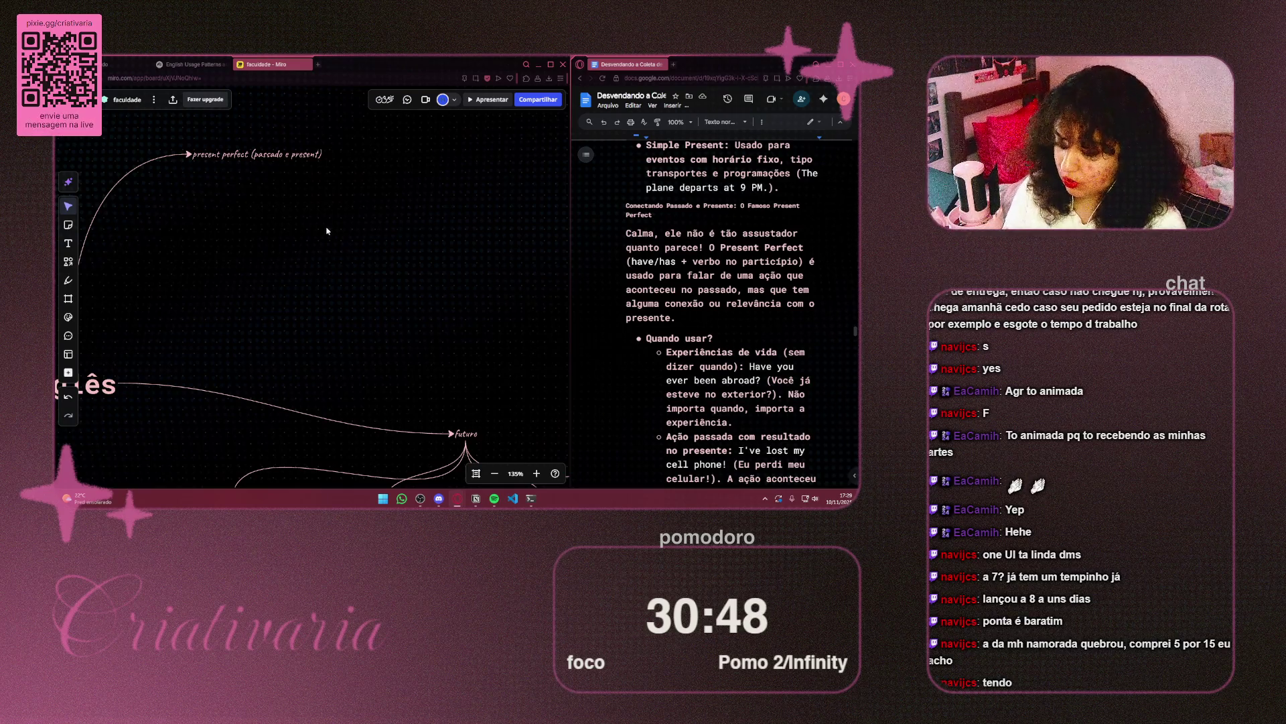
left_click(296, 154)
left_click(260, 264)
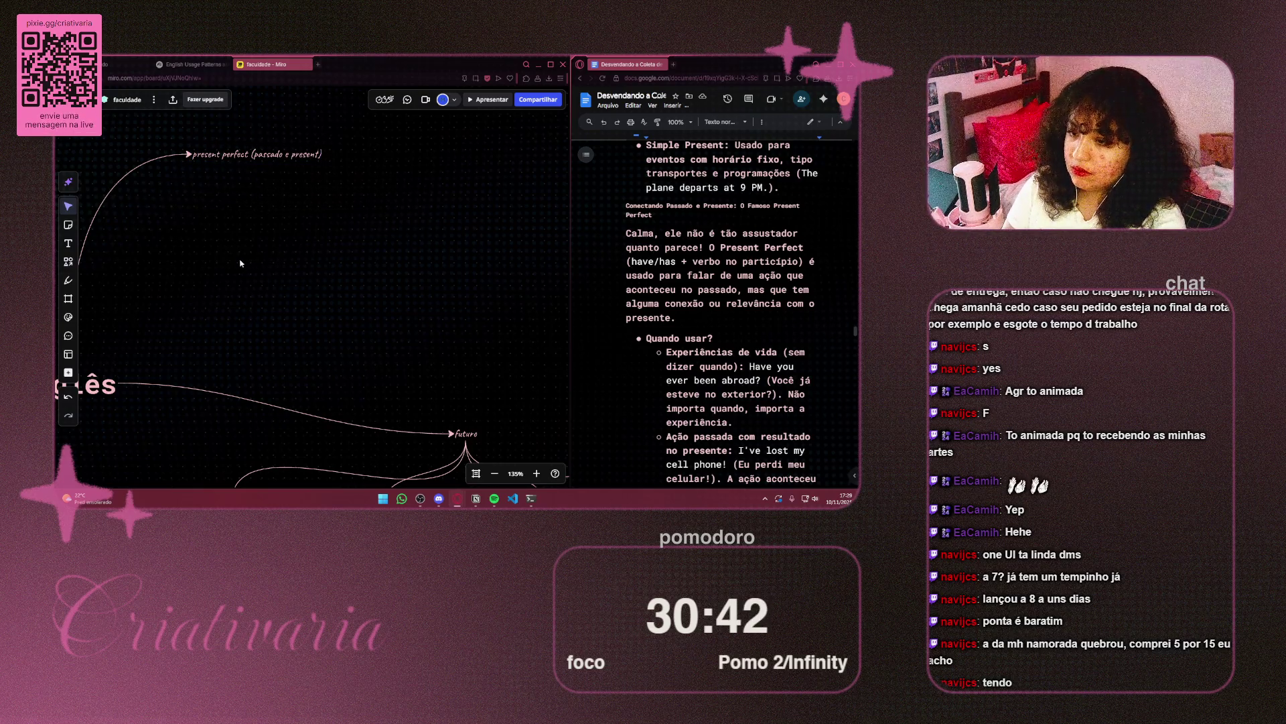
scroll(268, 255, "left", 2)
left_click(288, 153)
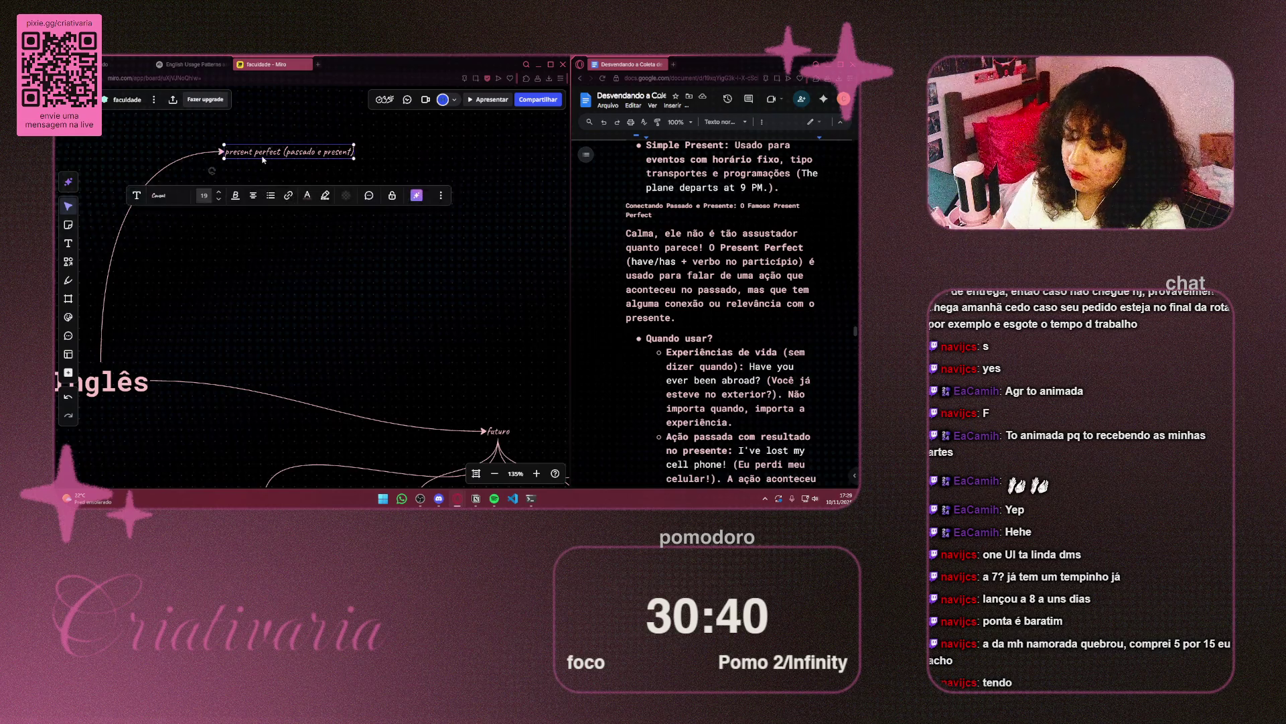
key("ctrl+c")
key("ctrl+v")
left_click_drag(259, 183, 290, 179)
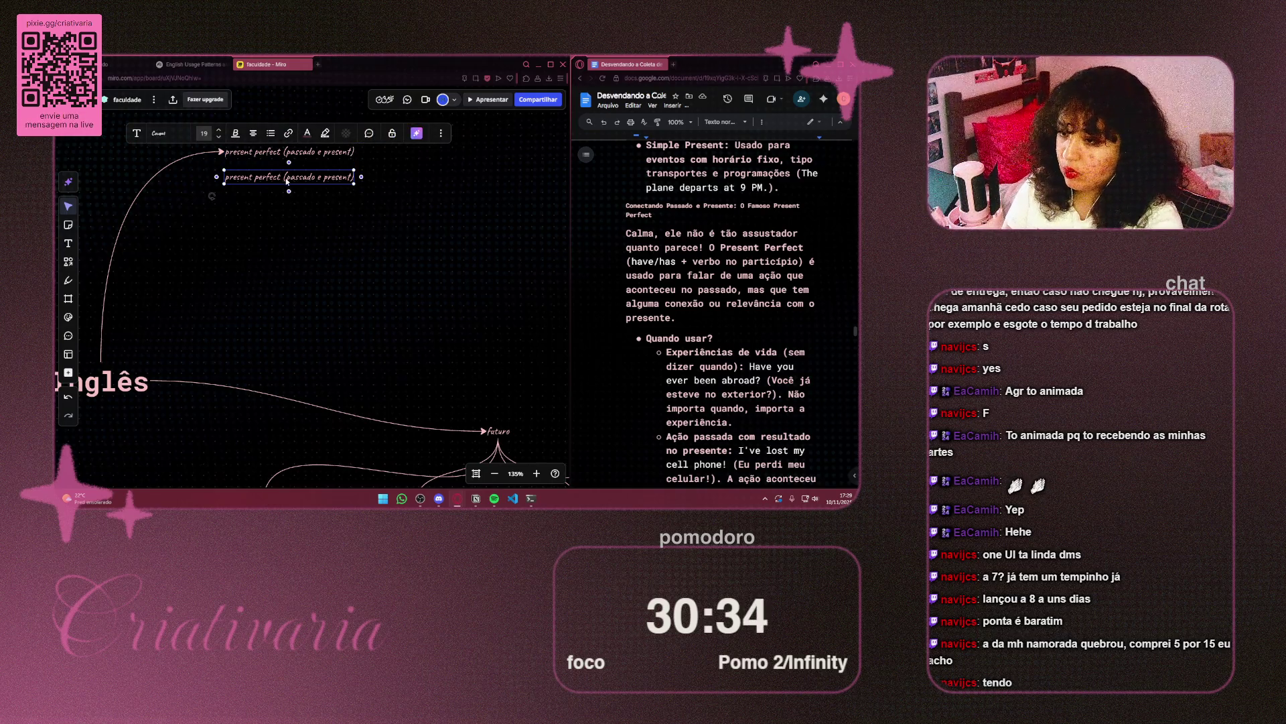
Replace the copy's text with 'have/has + verbo no particípio'
double_click(344, 172)
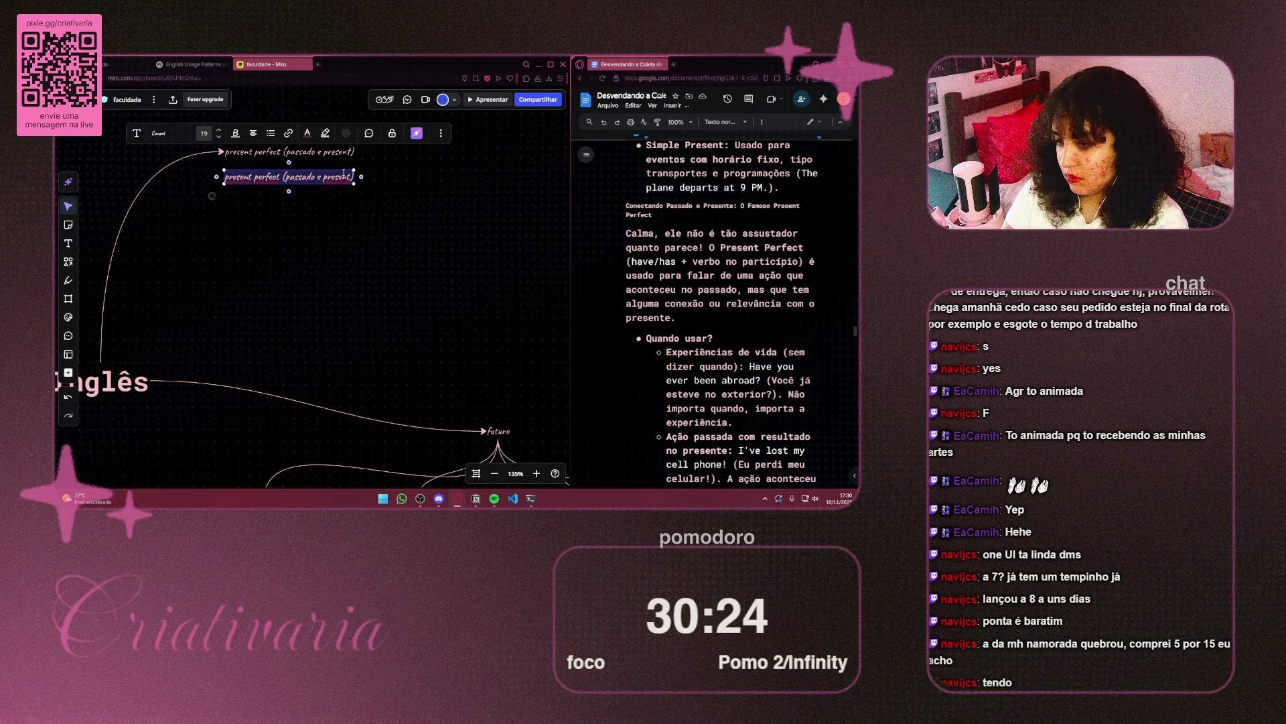
key("BackSpace")
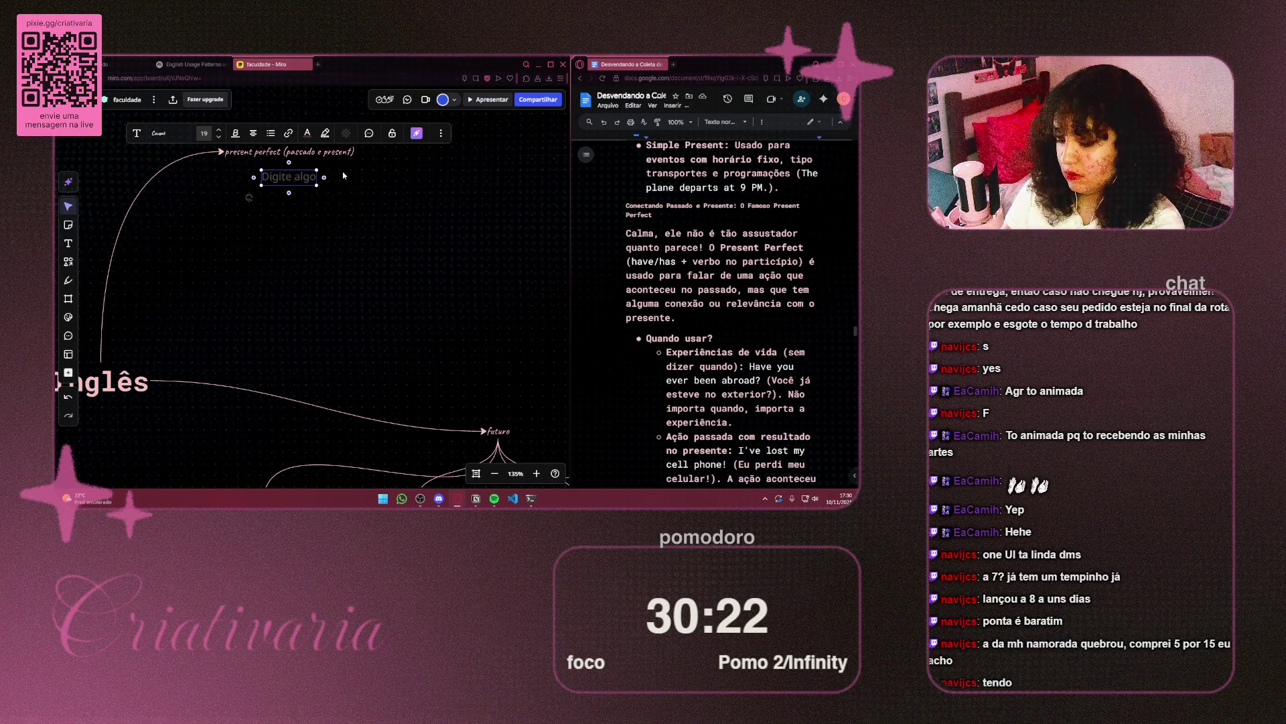
type("have/ha")
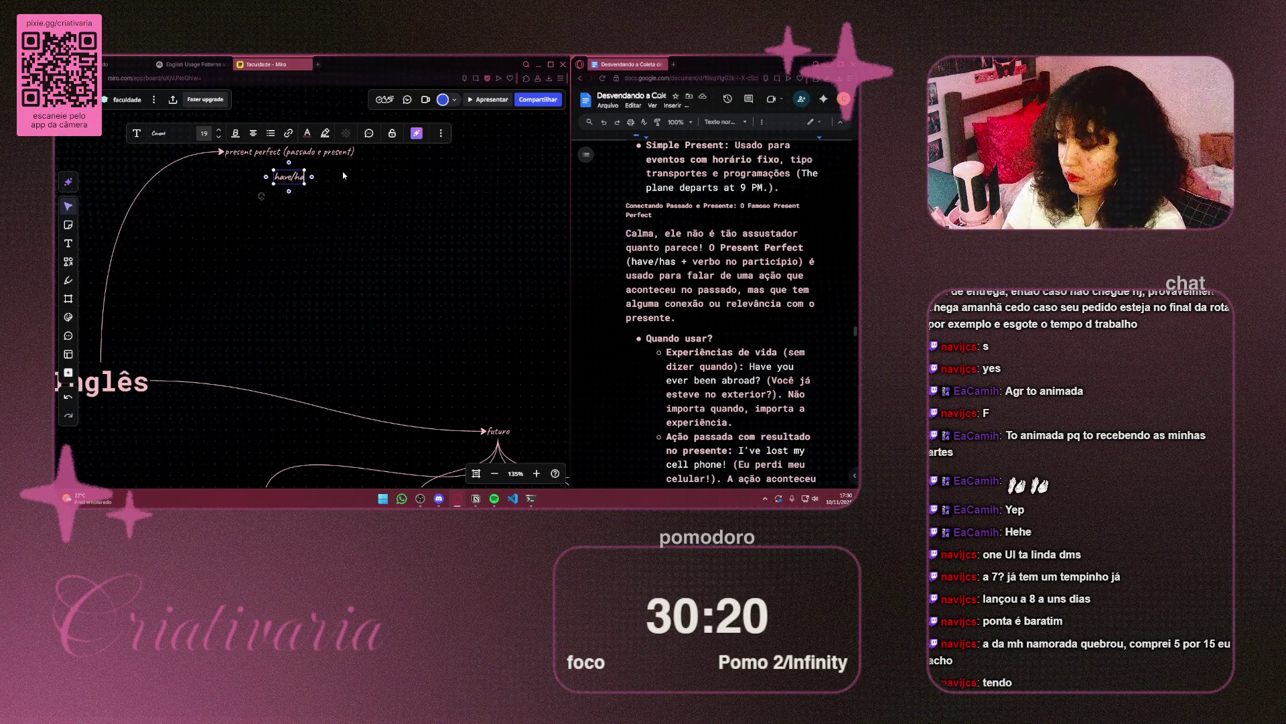
type("s")
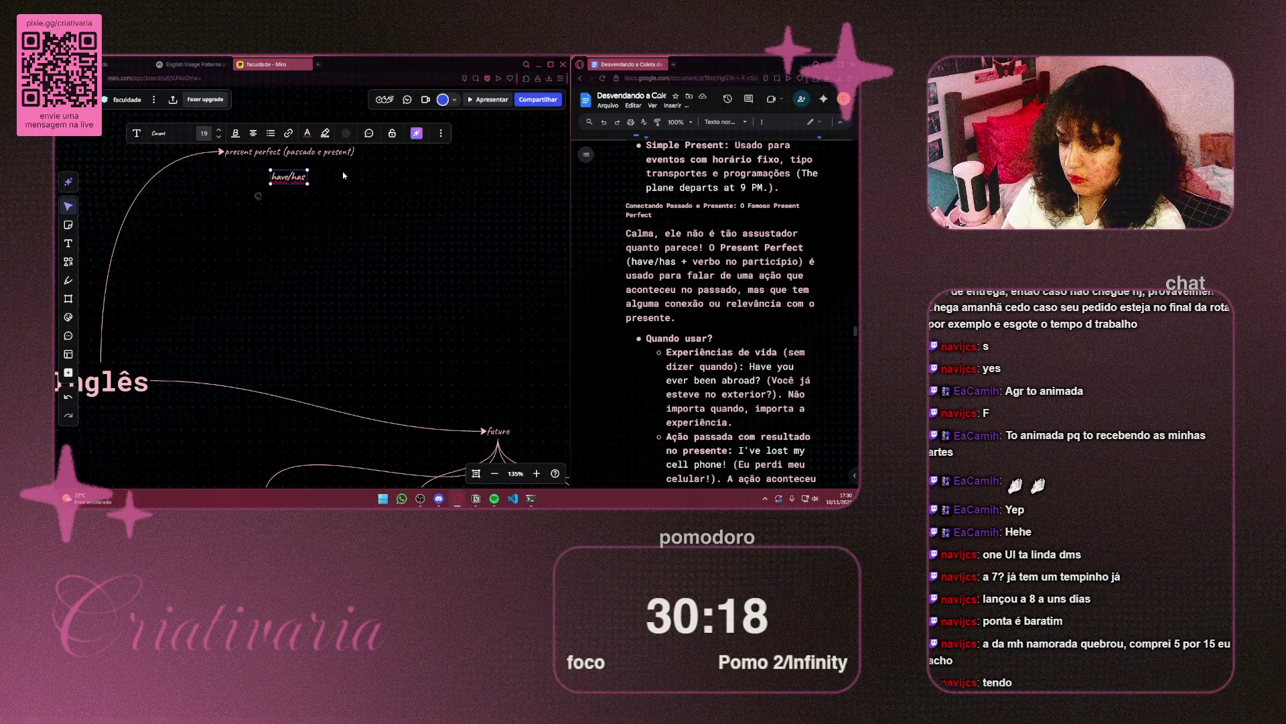
type(" + verb")
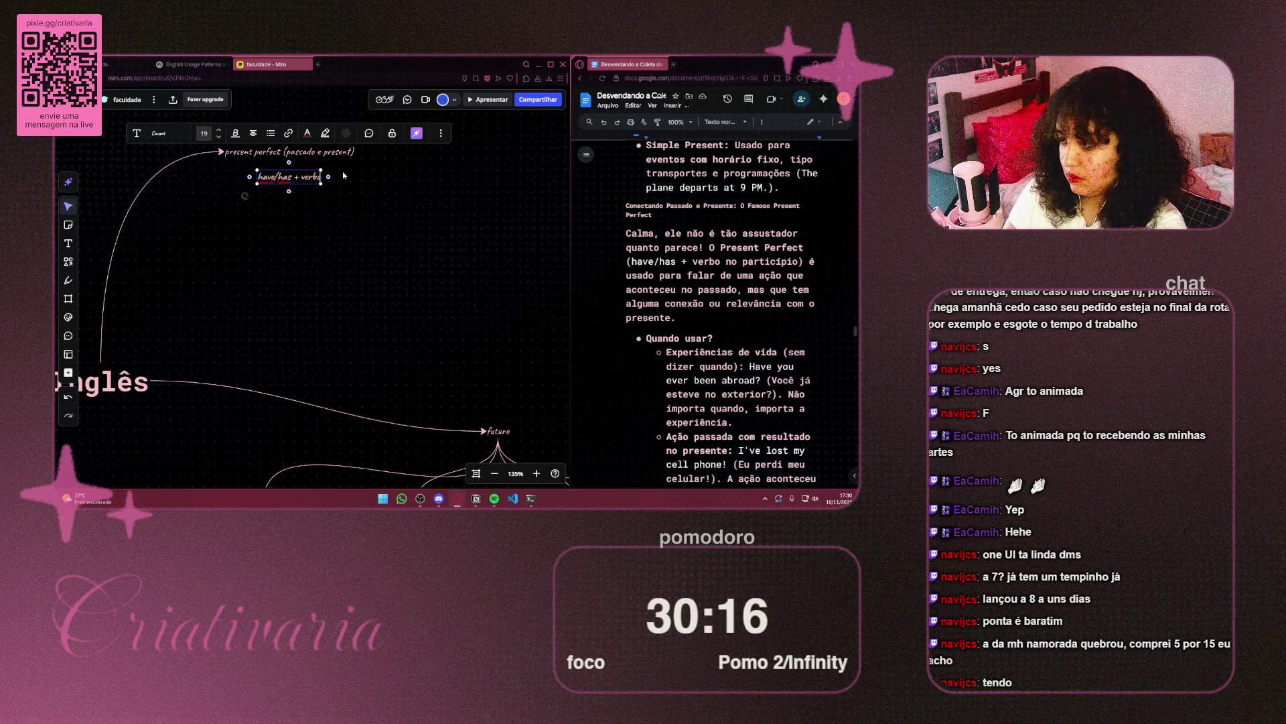
type("o no part")
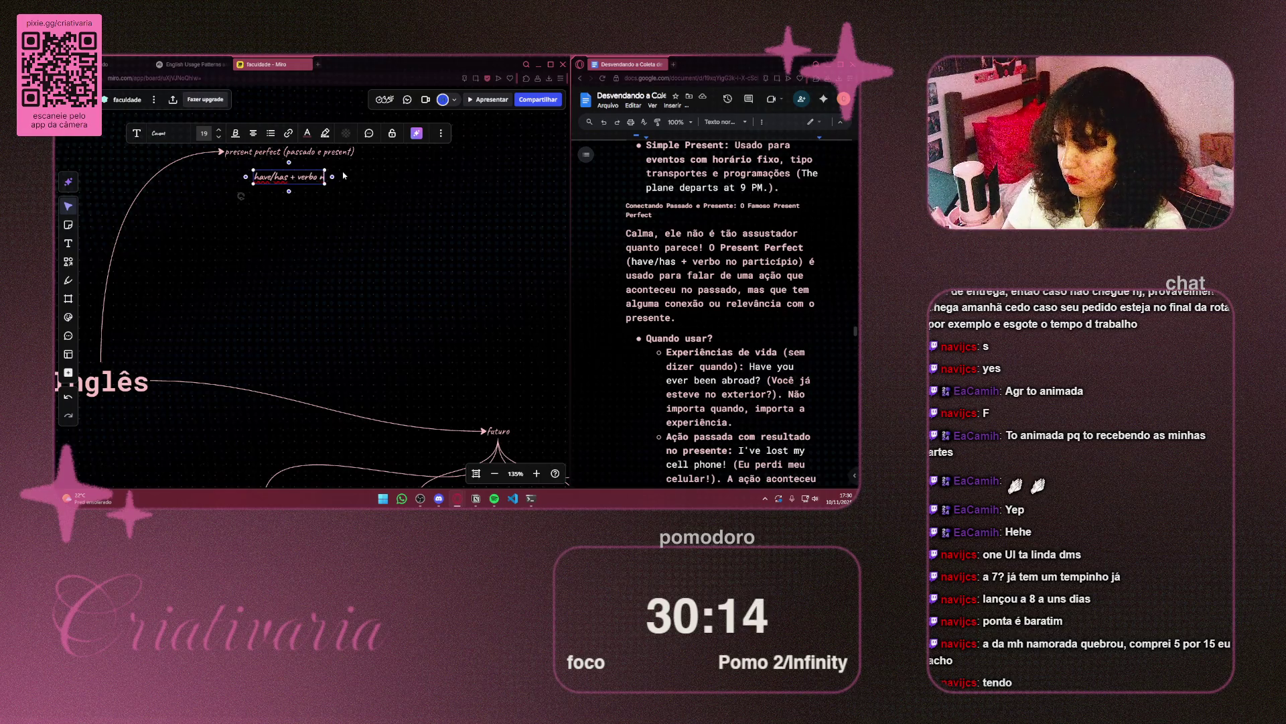
type("i")
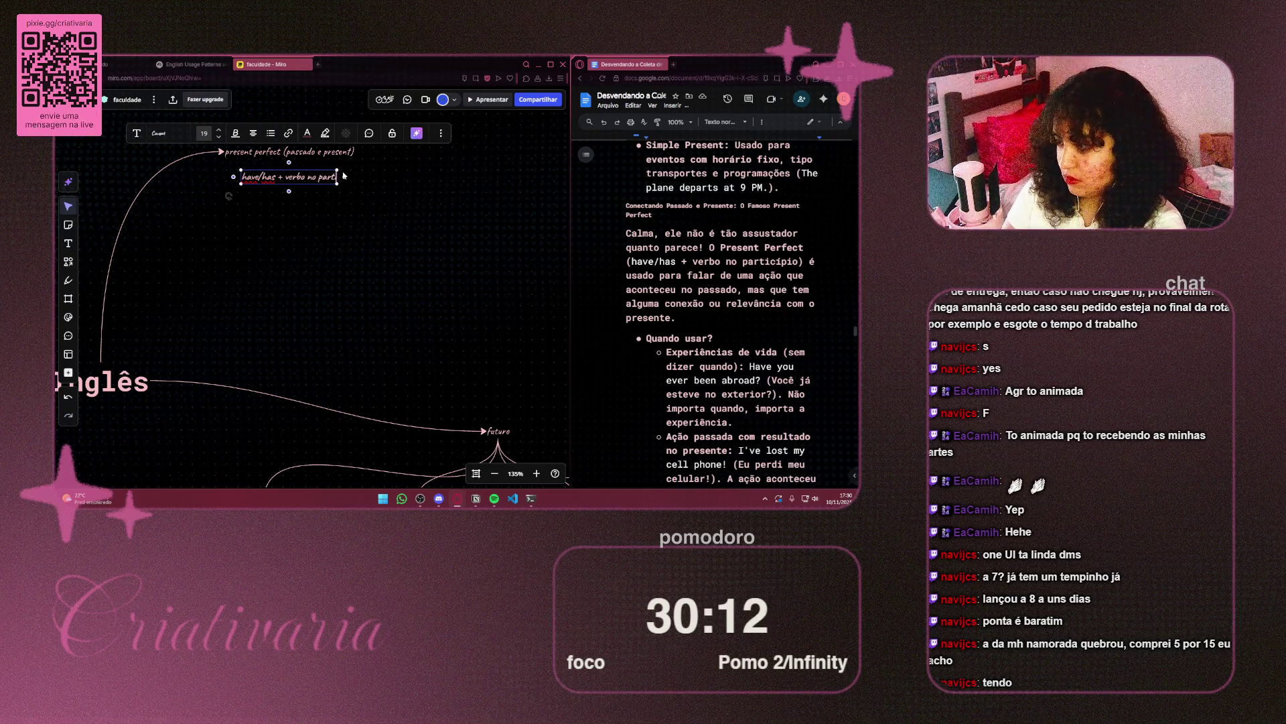
type("cípio")
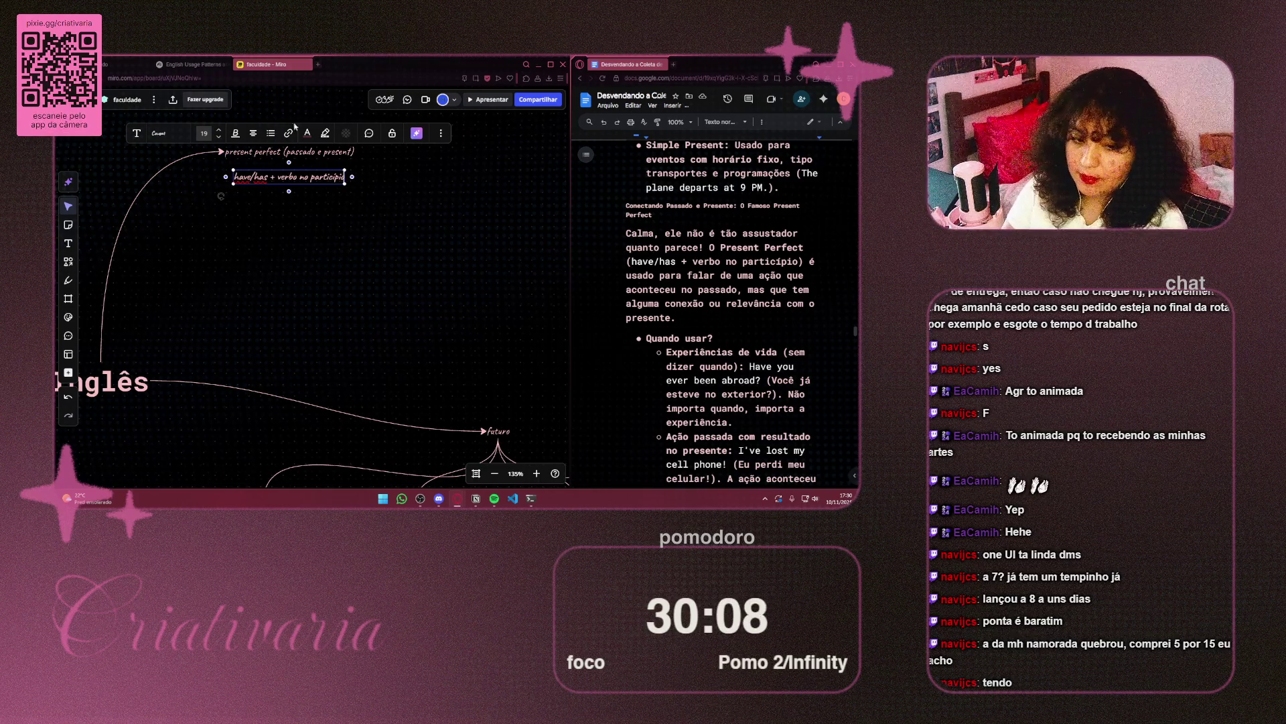
left_click(347, 167)
left_click(315, 177)
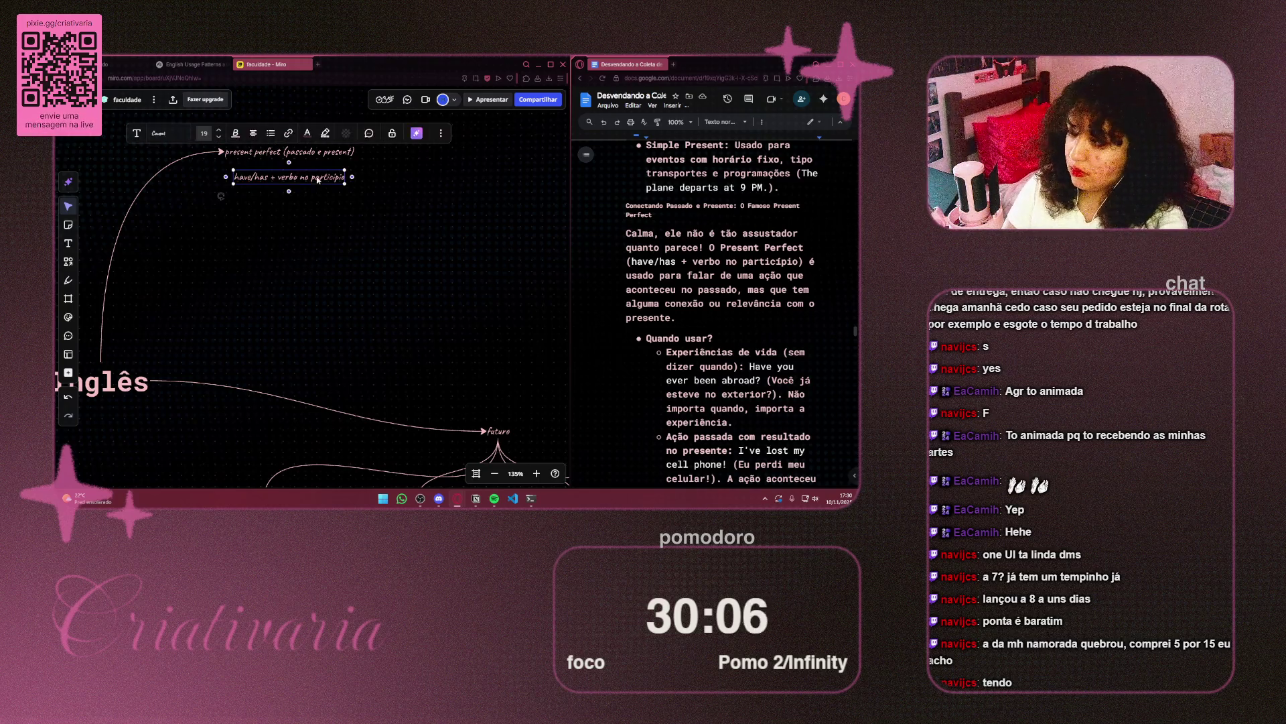
Nudge the 'have/has + verbo no particípio' note up, then duplicate it below and left
left_click_drag(315, 177, 315, 173)
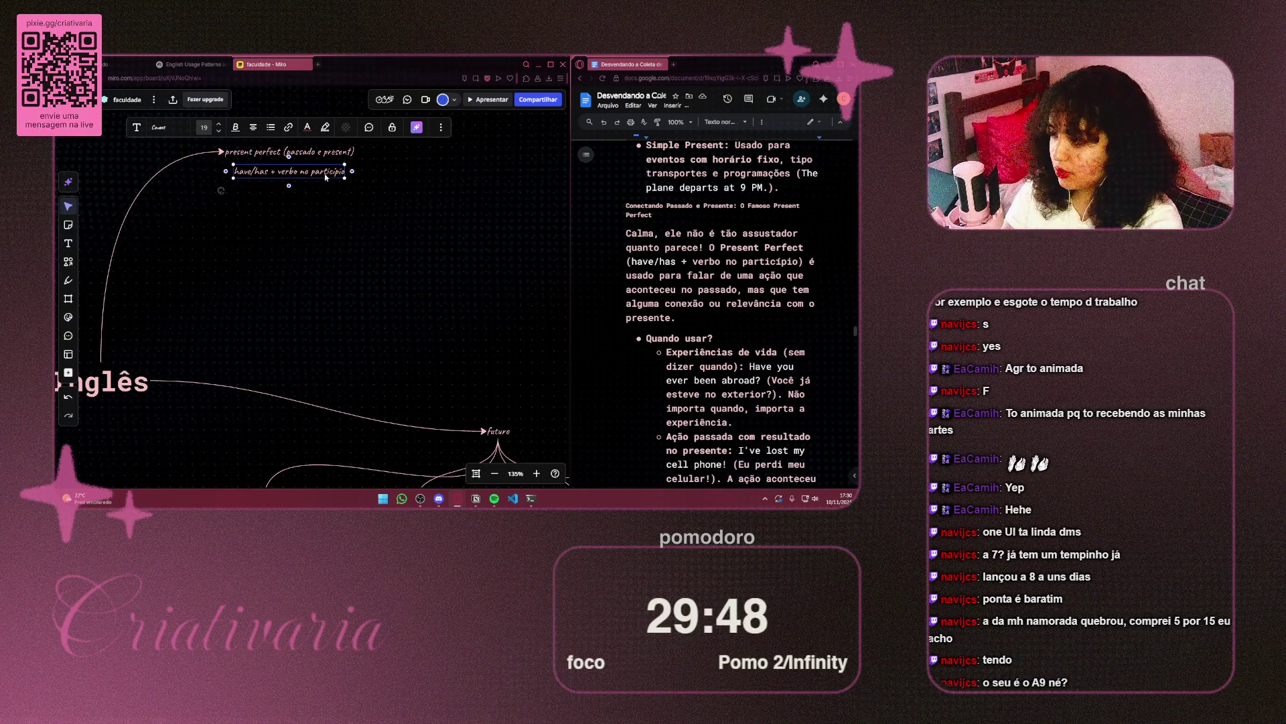
mouse_move(324, 175)
left_mouse_down()
mouse_move(251, 209)
mouse_move(209, 196)
mouse_move(227, 197)
left_mouse_up()
key("ctrl+d")
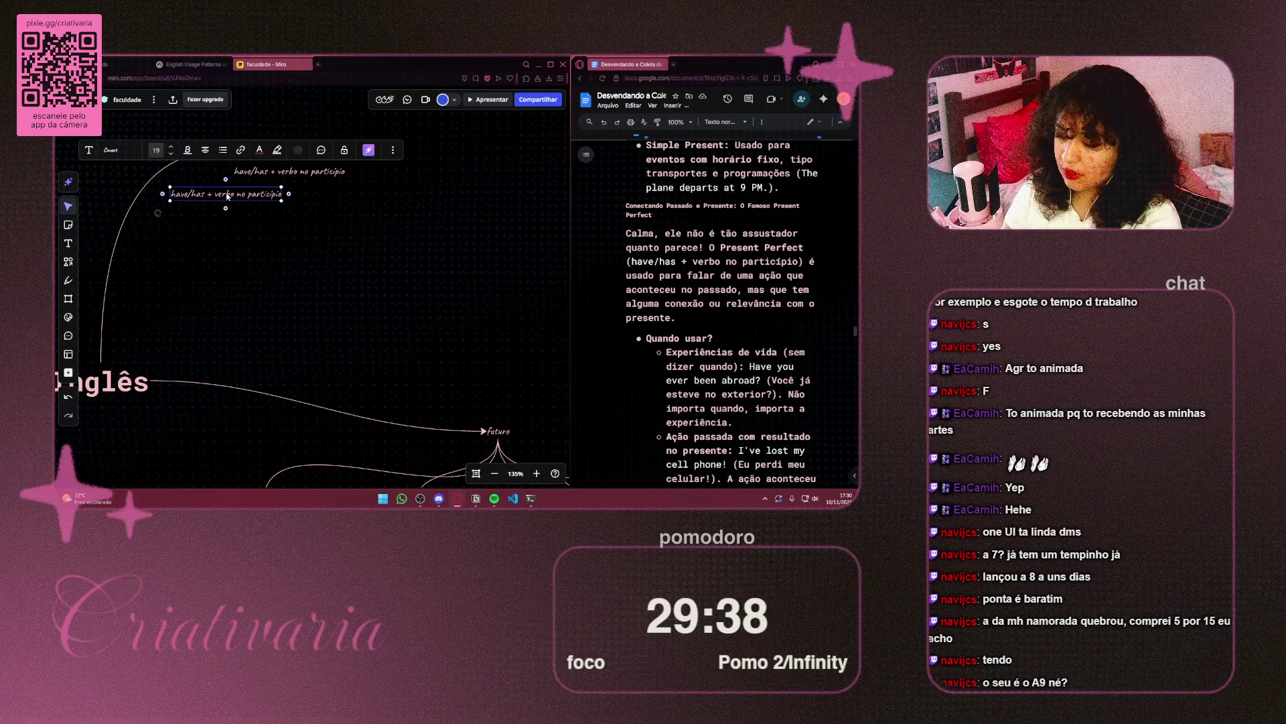
mouse_move(227, 197)
left_mouse_down()
mouse_move(300, 204)
mouse_move(210, 197)
left_mouse_up()
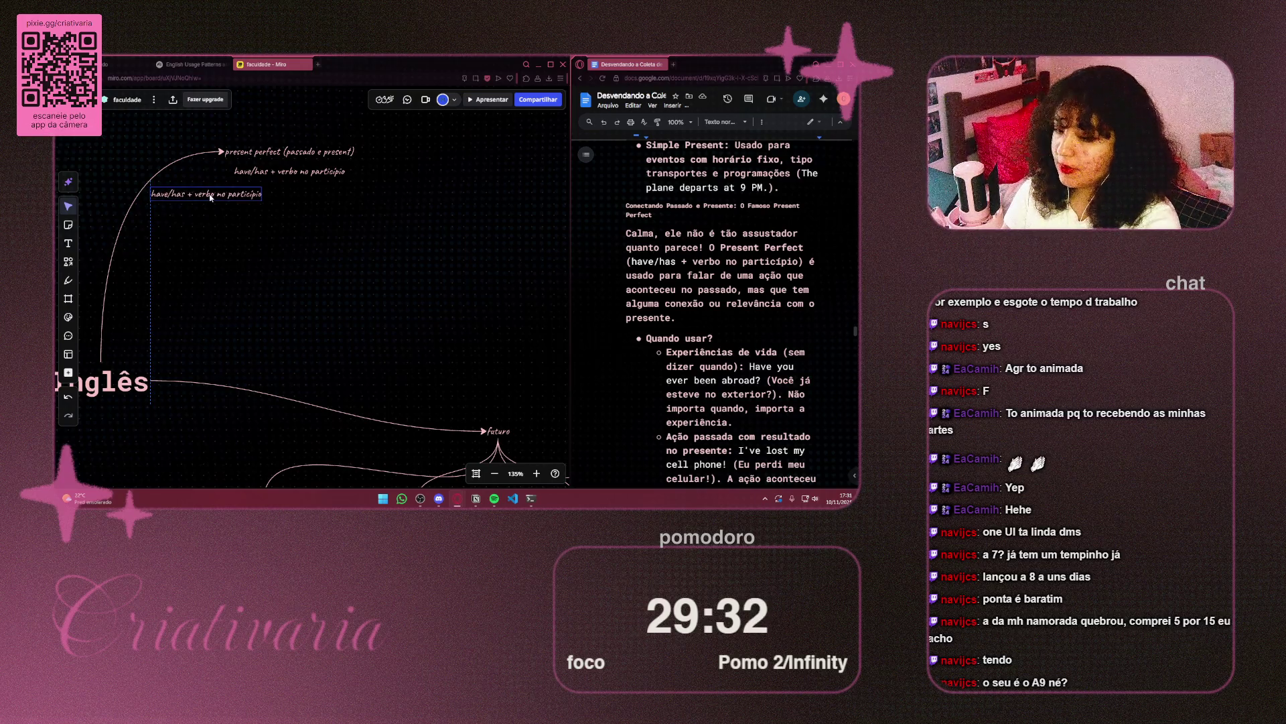